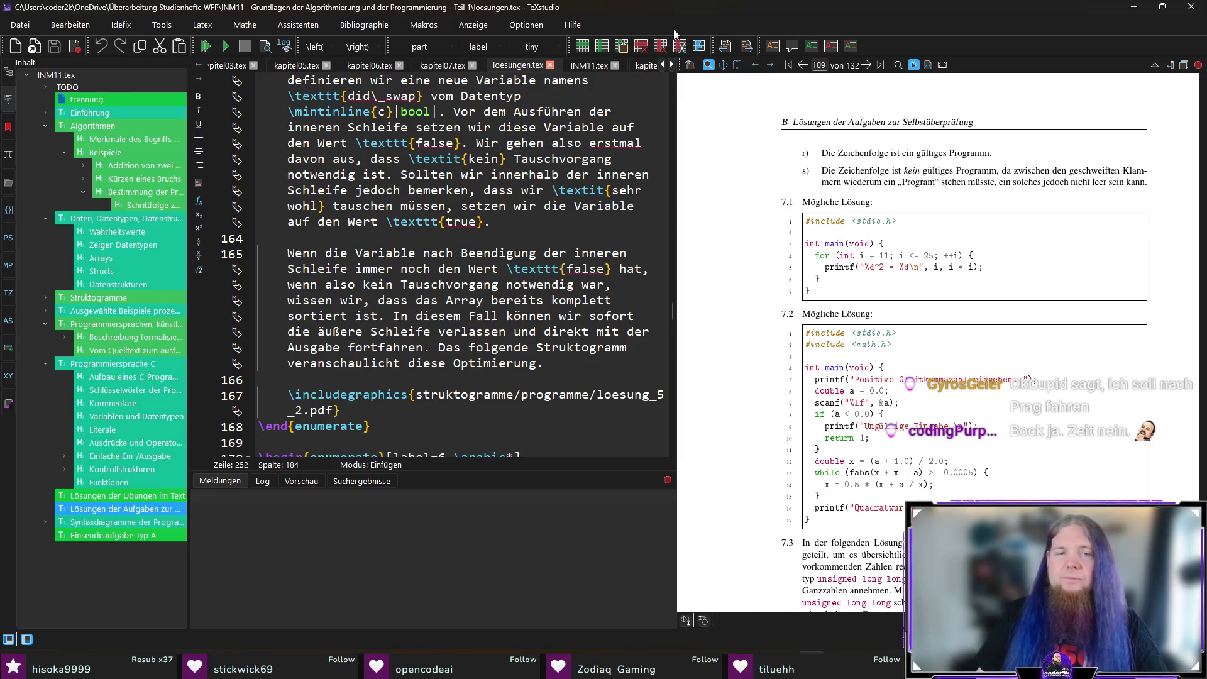
Step: Review lines 167–168 around the loesung_5_2.pdf figure, then open the find bar in loesungen.tex
click(565, 414)
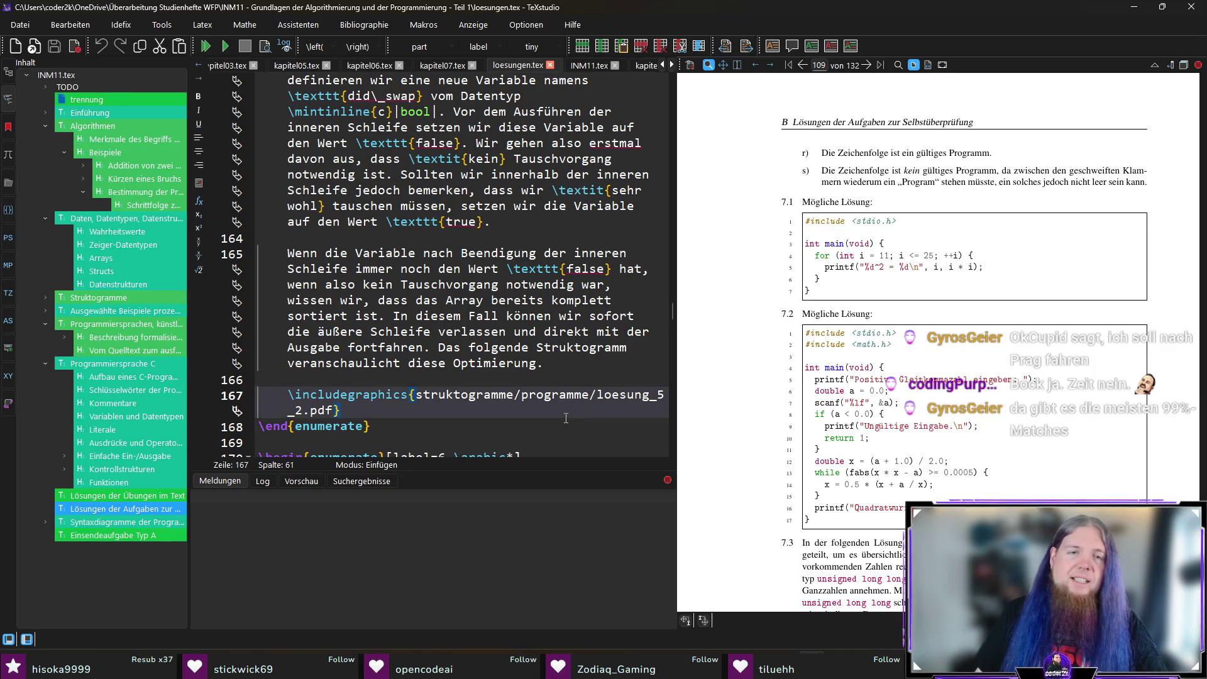
click(569, 420)
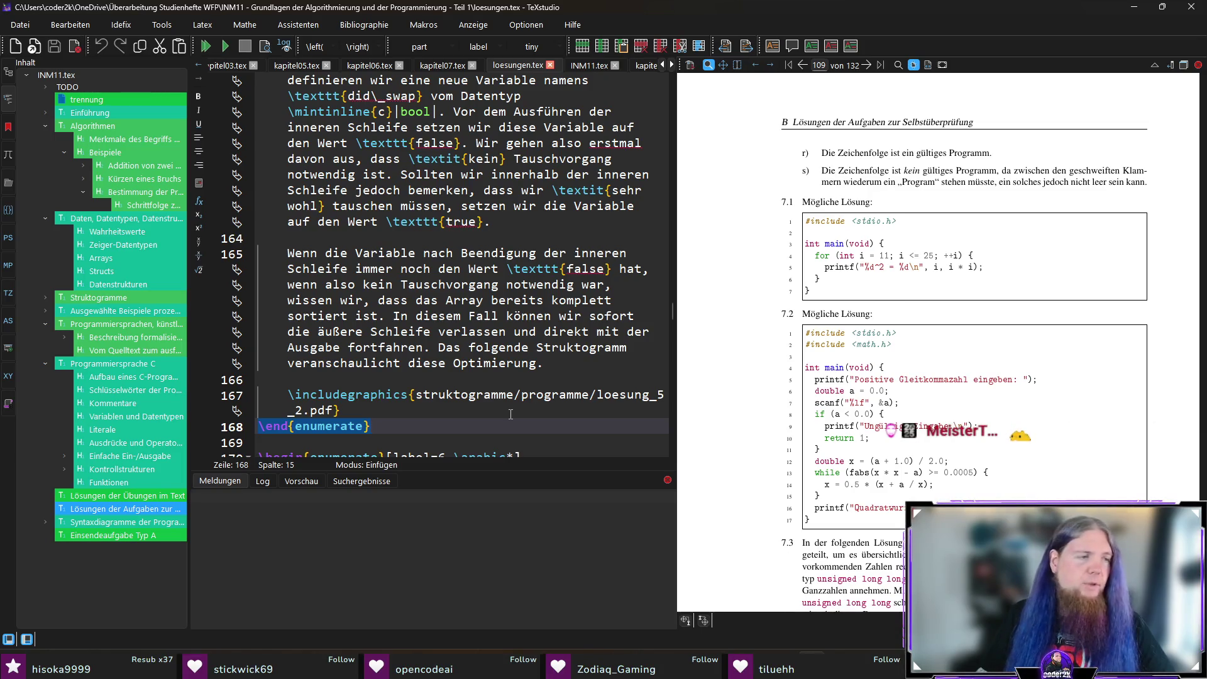
key(ctrl+f)
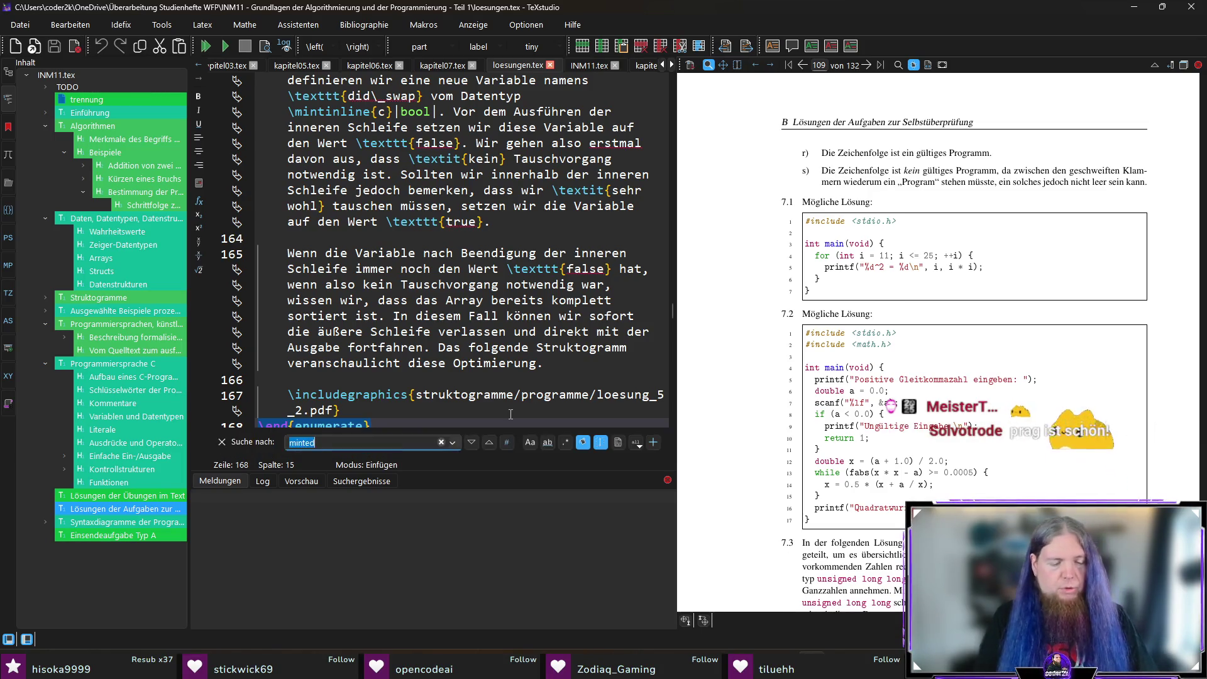
Step: Search loesungen.tex for 'todo', then clear the search term and close the find bar
text(todo)
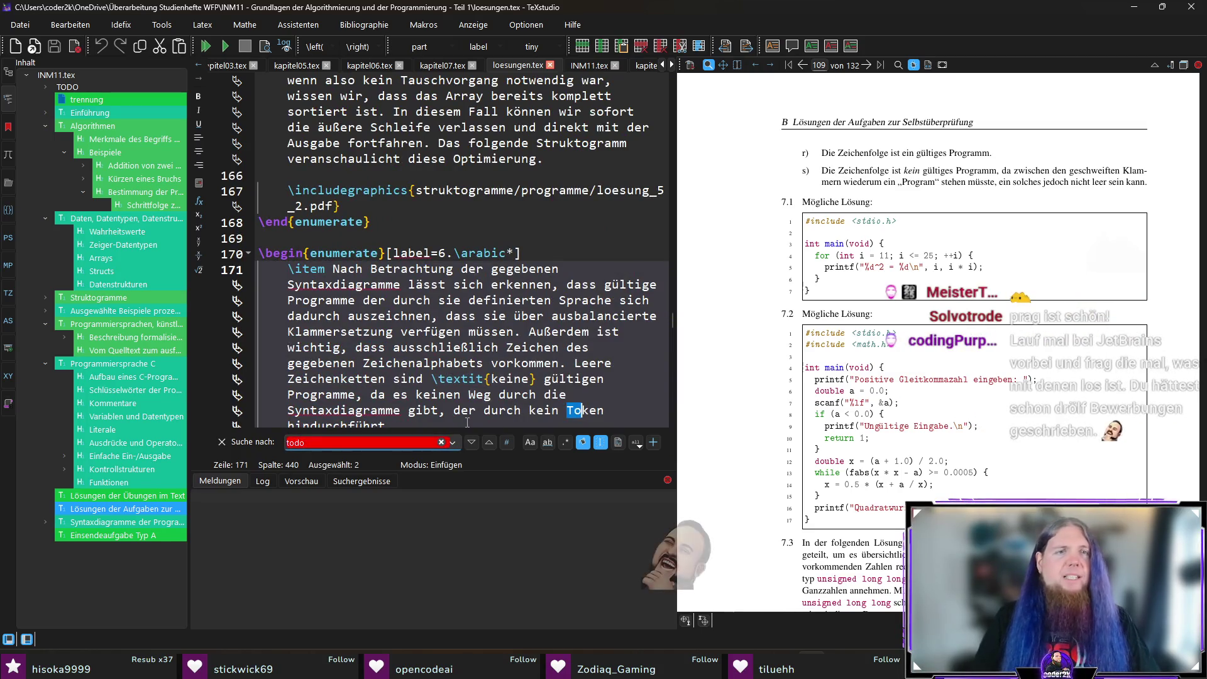
key(ctrl+shift+f)
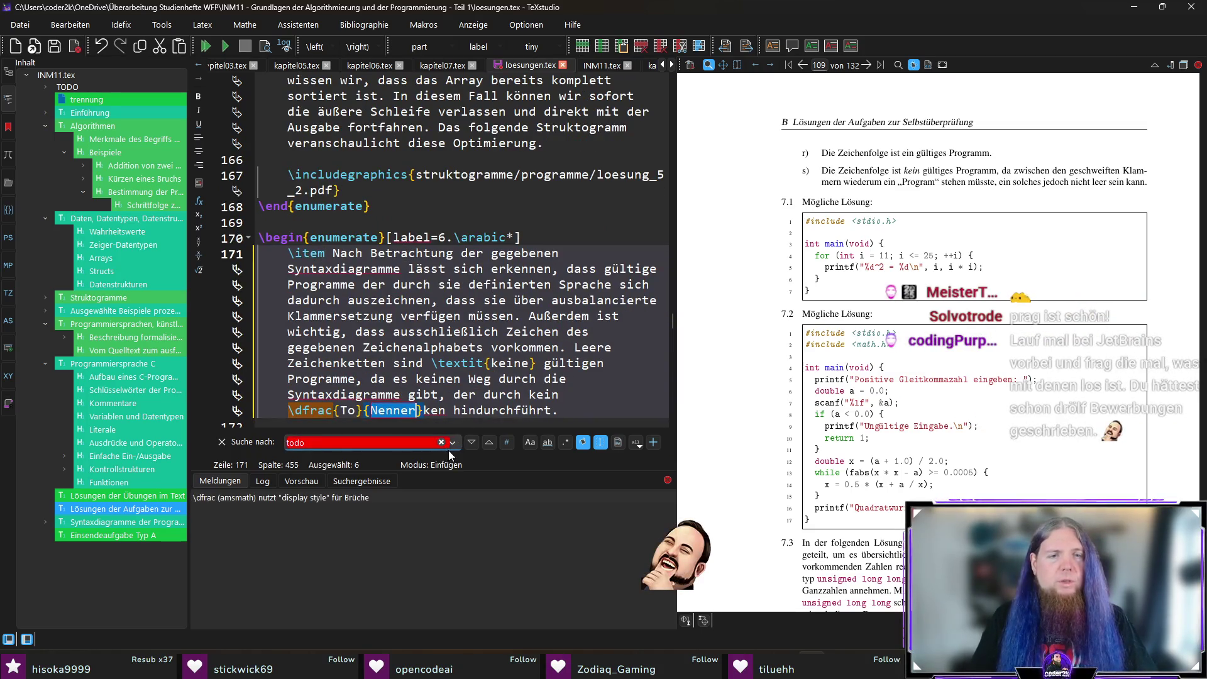
click(441, 441)
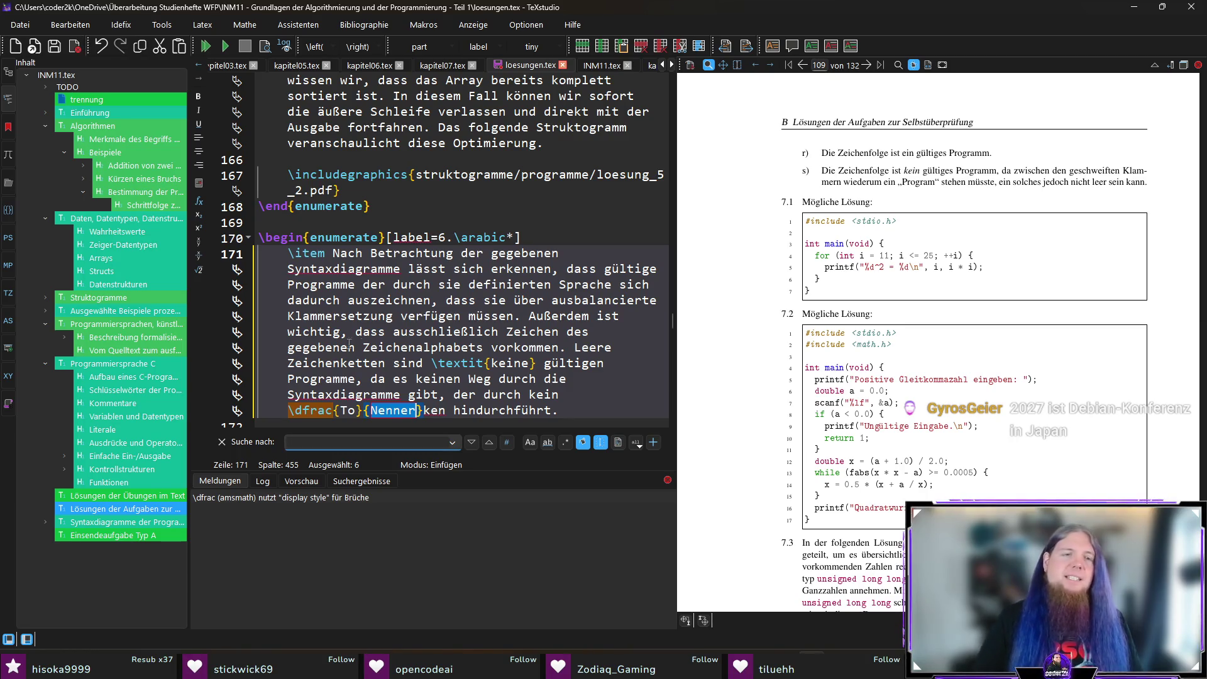
key(Escape)
Step: Undo the accidental \dfrac so line 171 reads 'Token' again
click(630, 408)
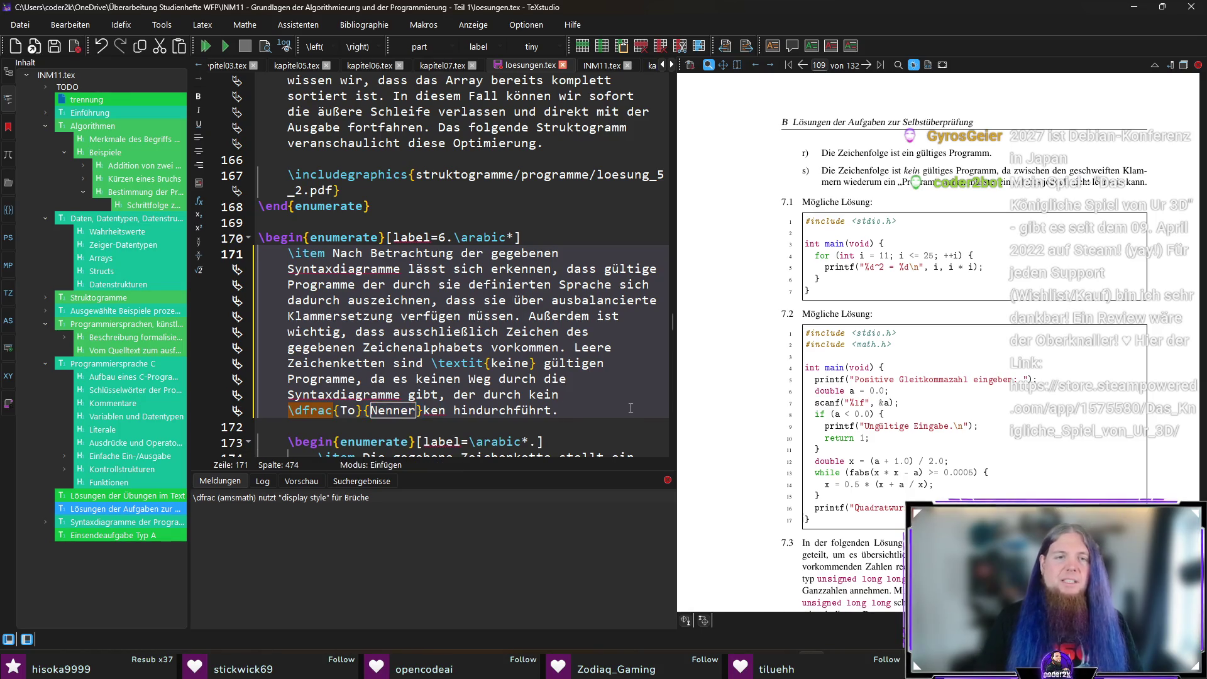
key(ctrl+z)
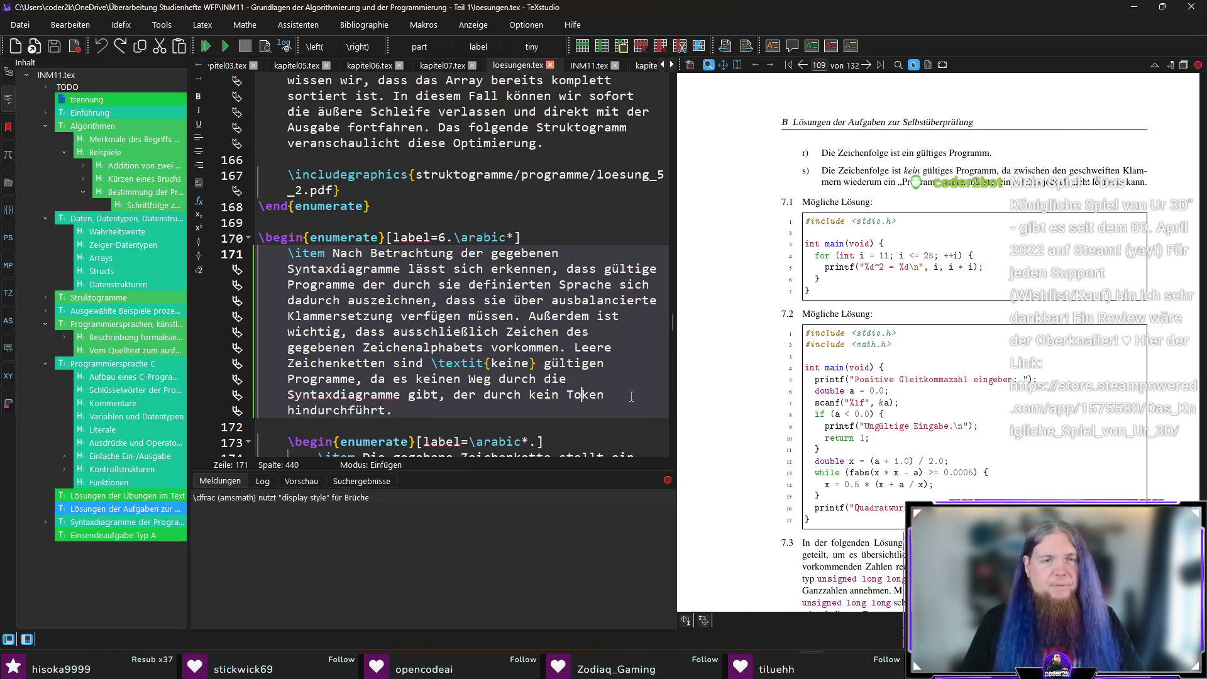
click(604, 415)
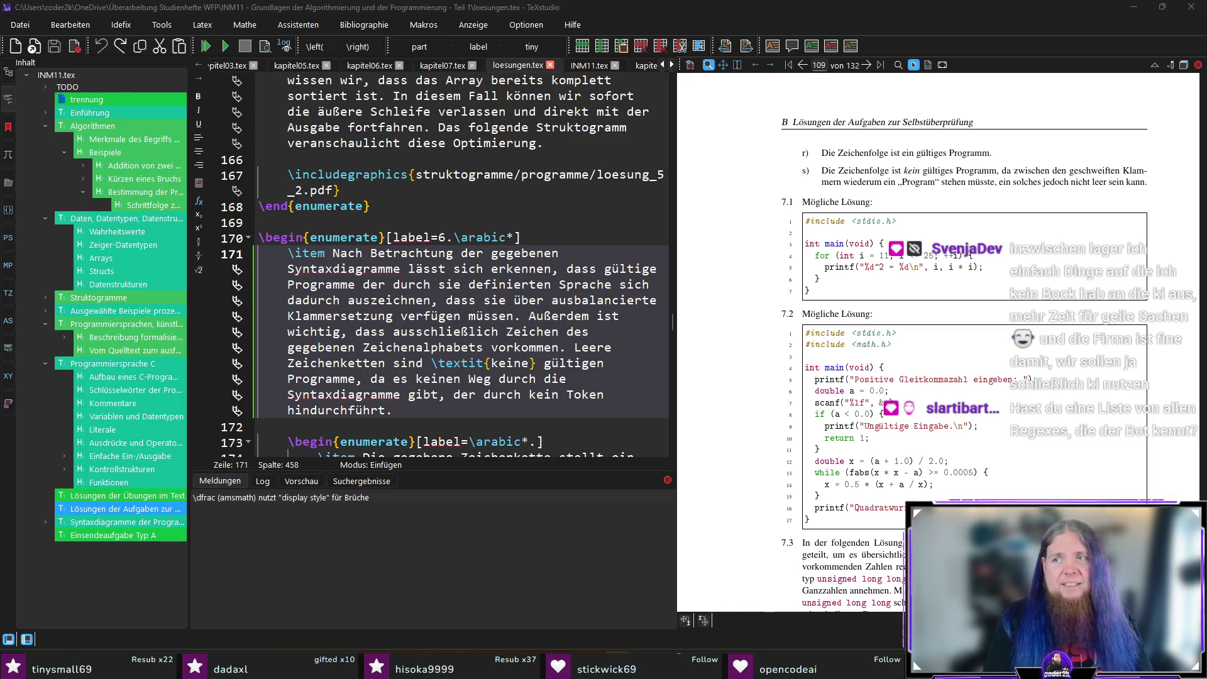
Step: Switch from TeXstudio to the browser showing the chatbot2k Overview page
key(alt+Tab)
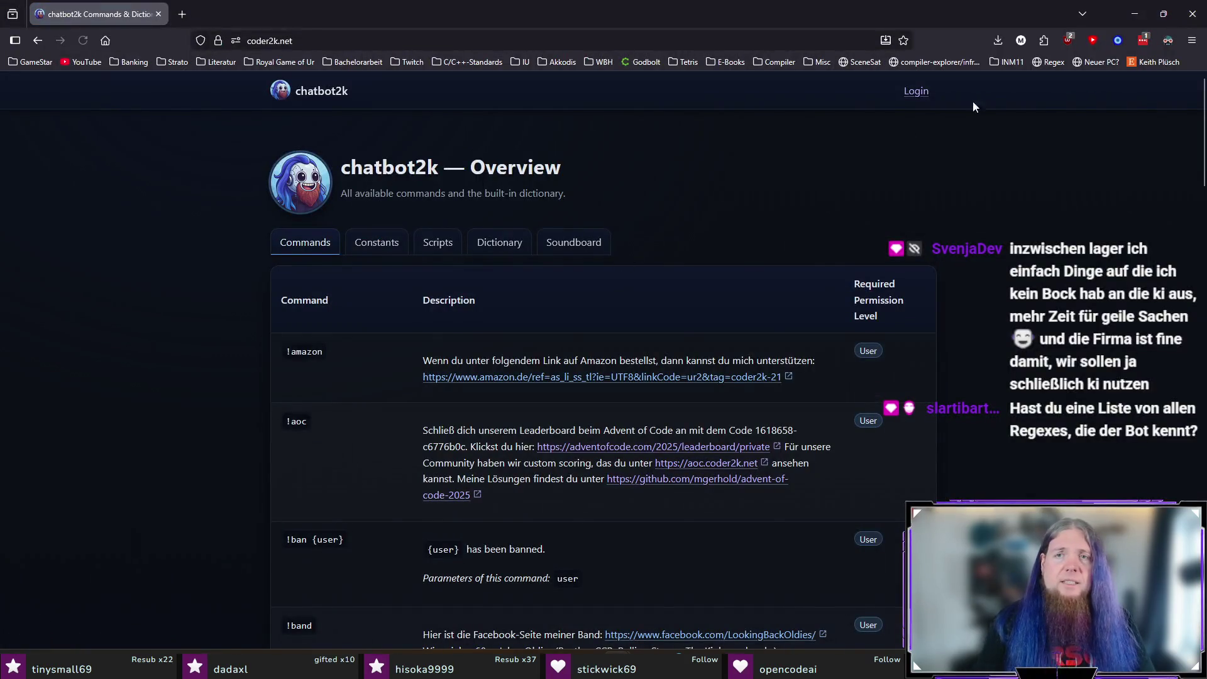
Step: Log in to the chatbot2k dashboard with the Twitch account
click(916, 91)
click(591, 371)
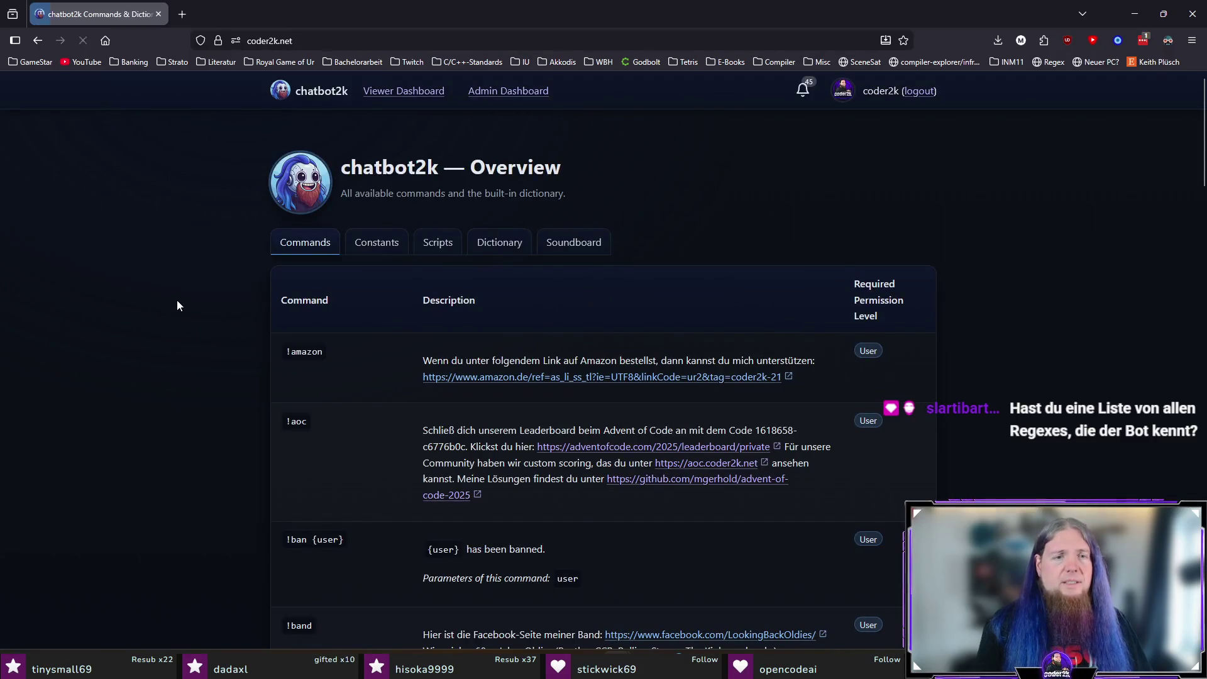
scroll(177, 306, down, 3)
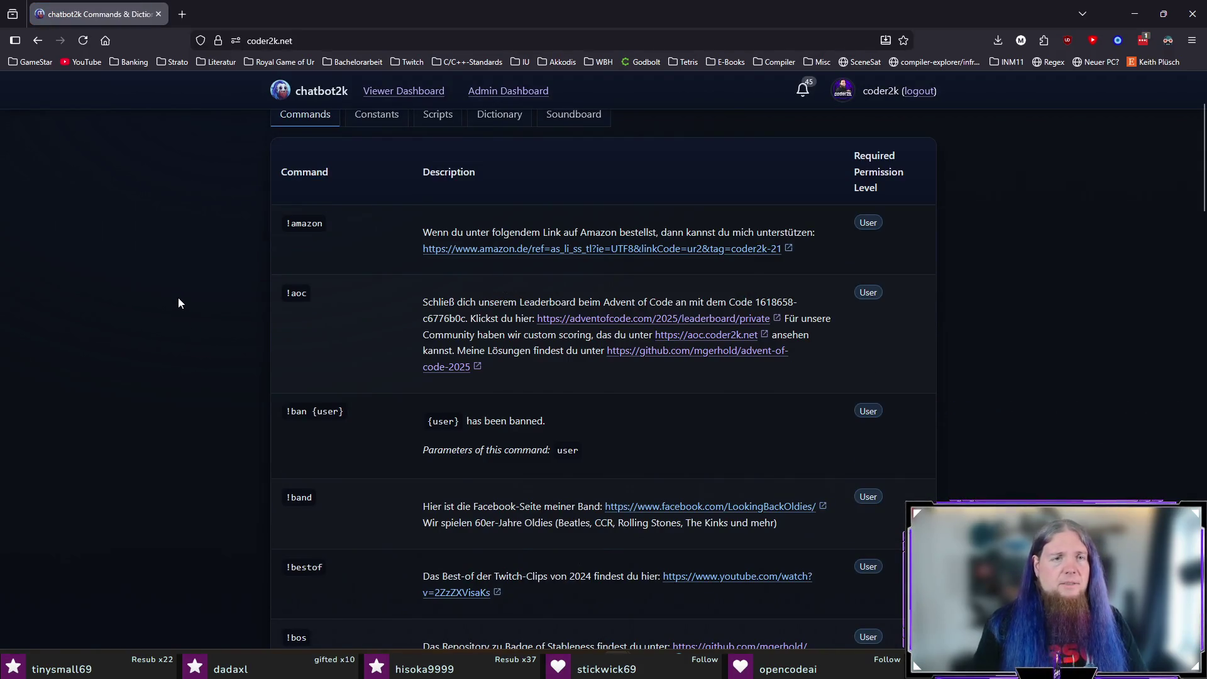
Step: Find 'anders' on the page, then show the Scripts tab with its source code
key(ctrl+f)
text(anders)
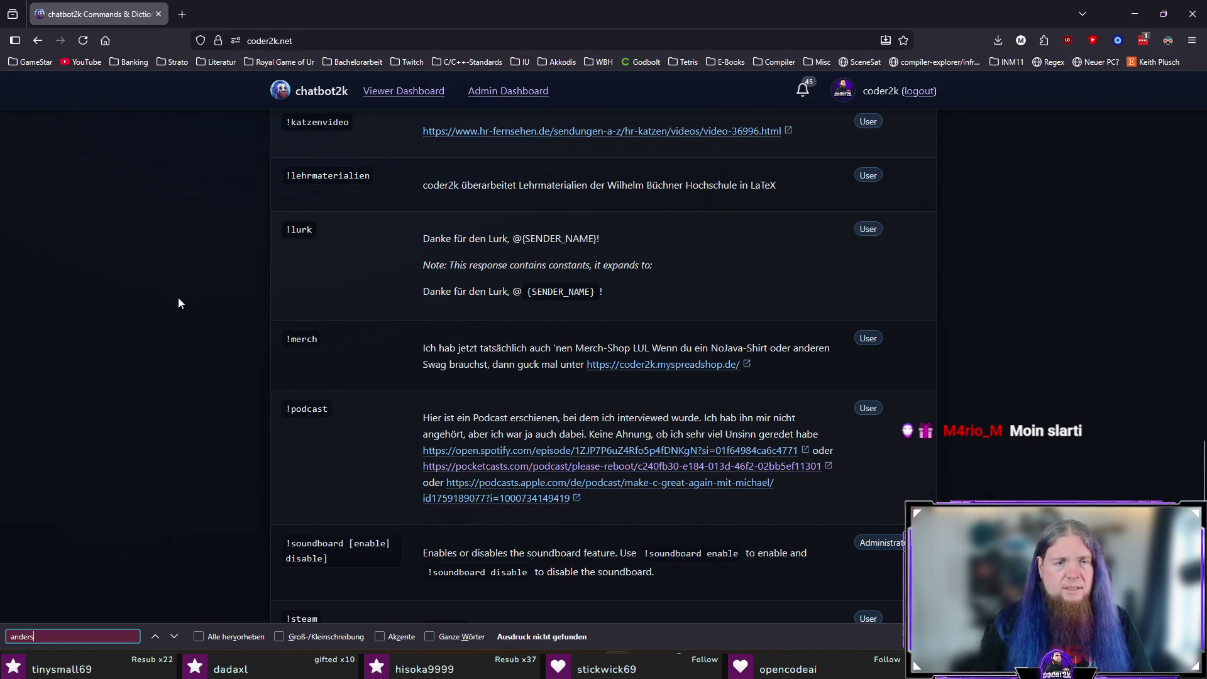
key(Escape)
scroll(176, 302, up, 20)
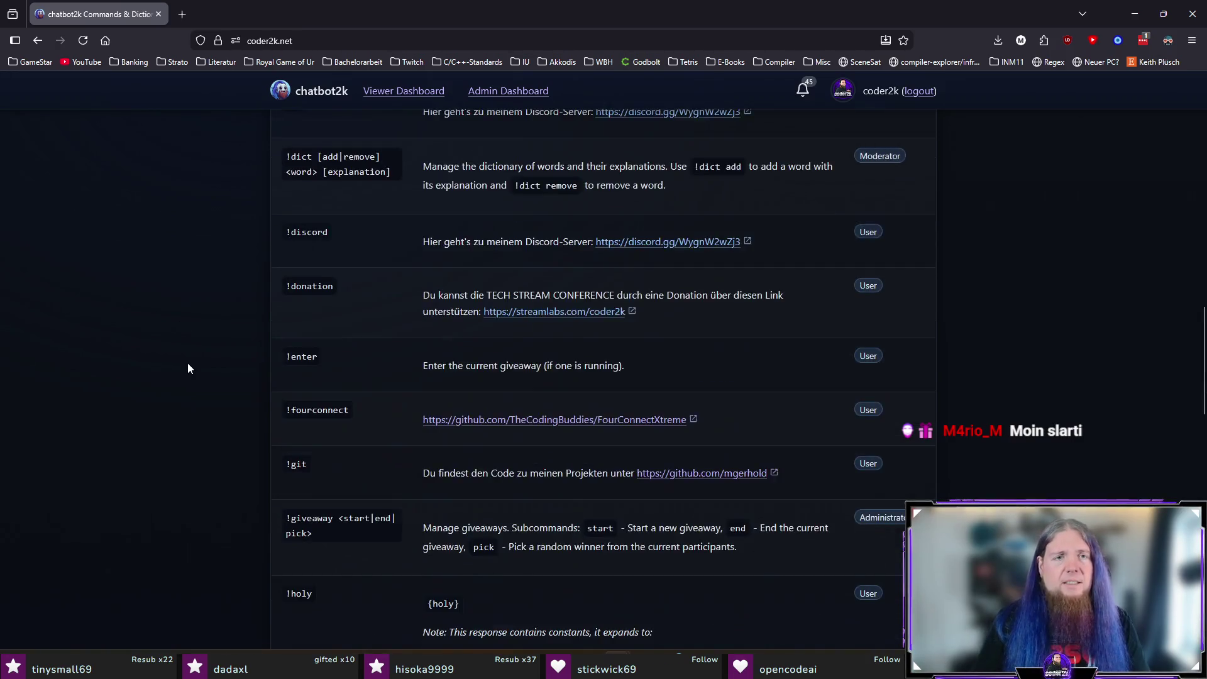
scroll(187, 368, up, 10)
click(440, 244)
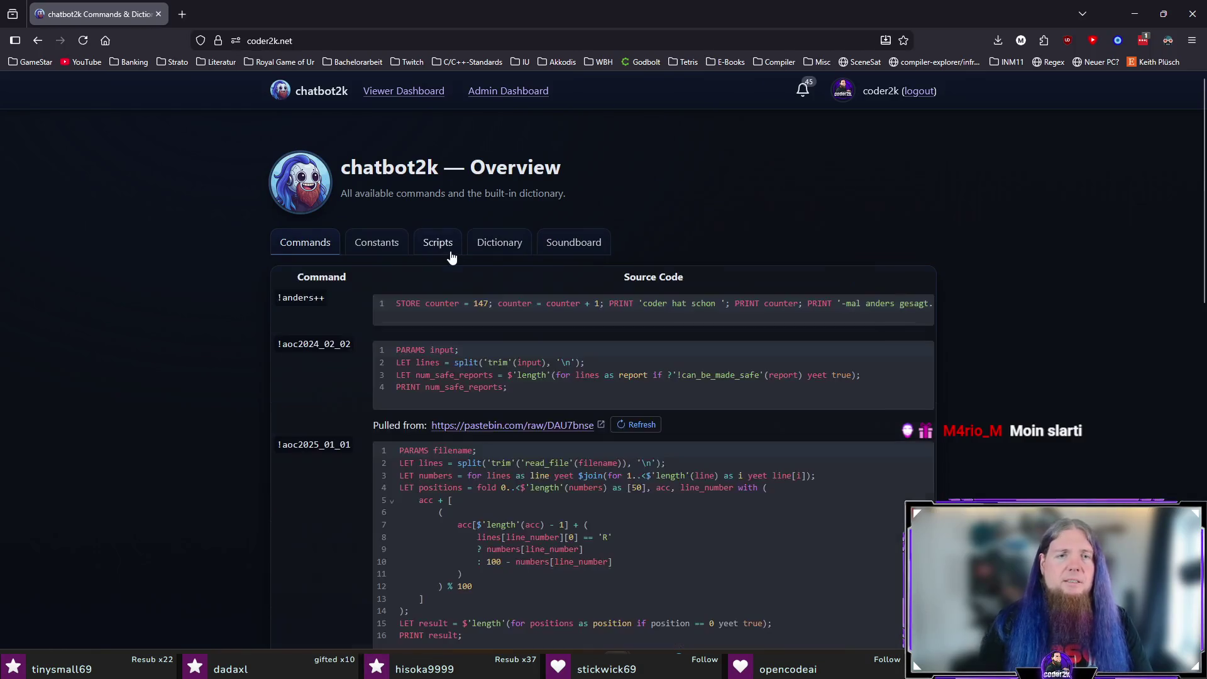
Step: Select the !anders++ command name in the Scripts table
drag(279, 298, 330, 295)
click(278, 296)
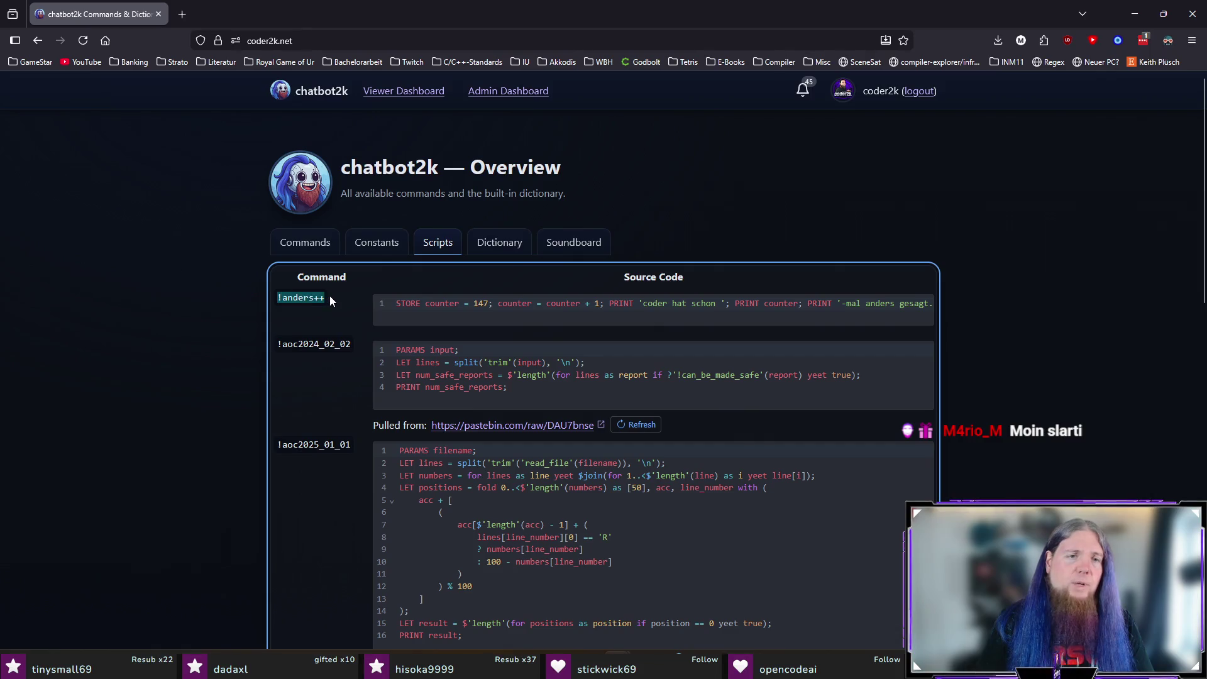
click(169, 356)
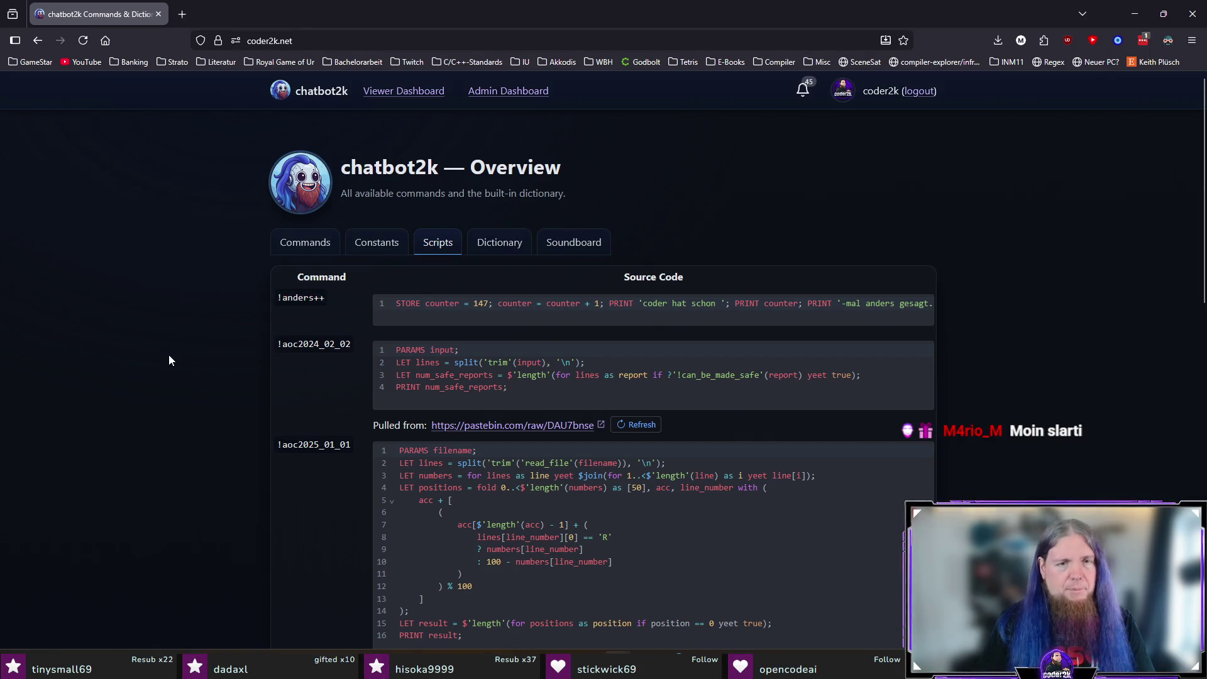
drag(278, 296, 341, 296)
click(229, 339)
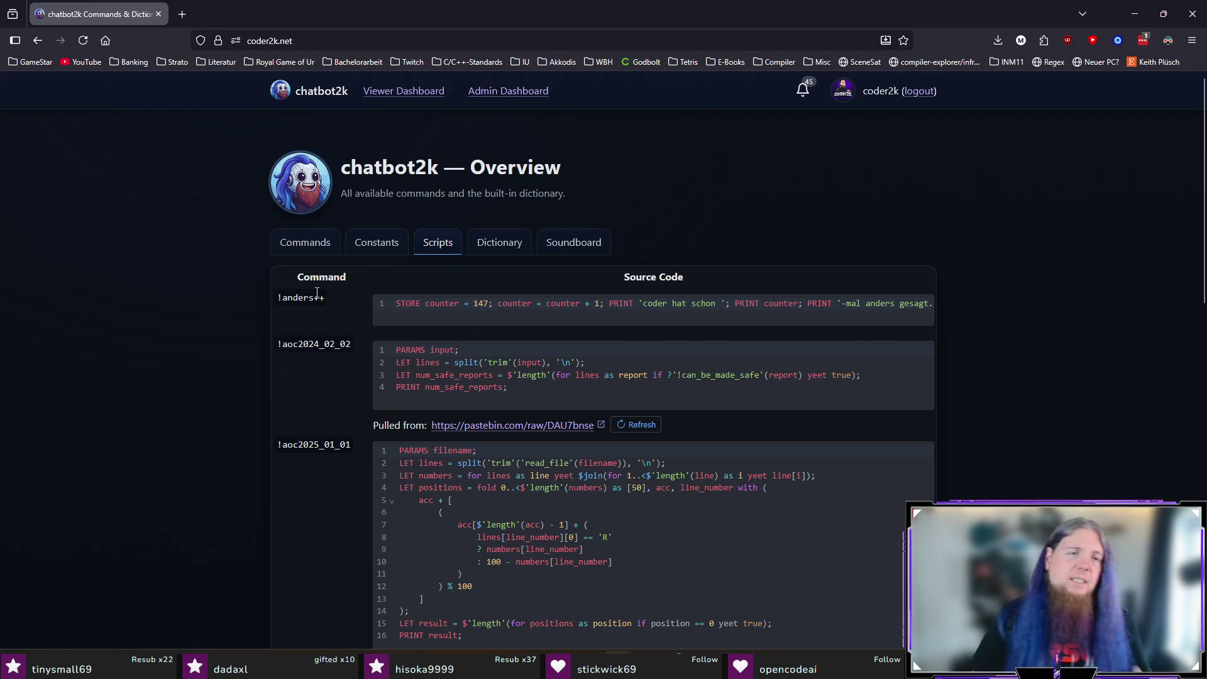
drag(282, 297, 326, 298)
click(214, 373)
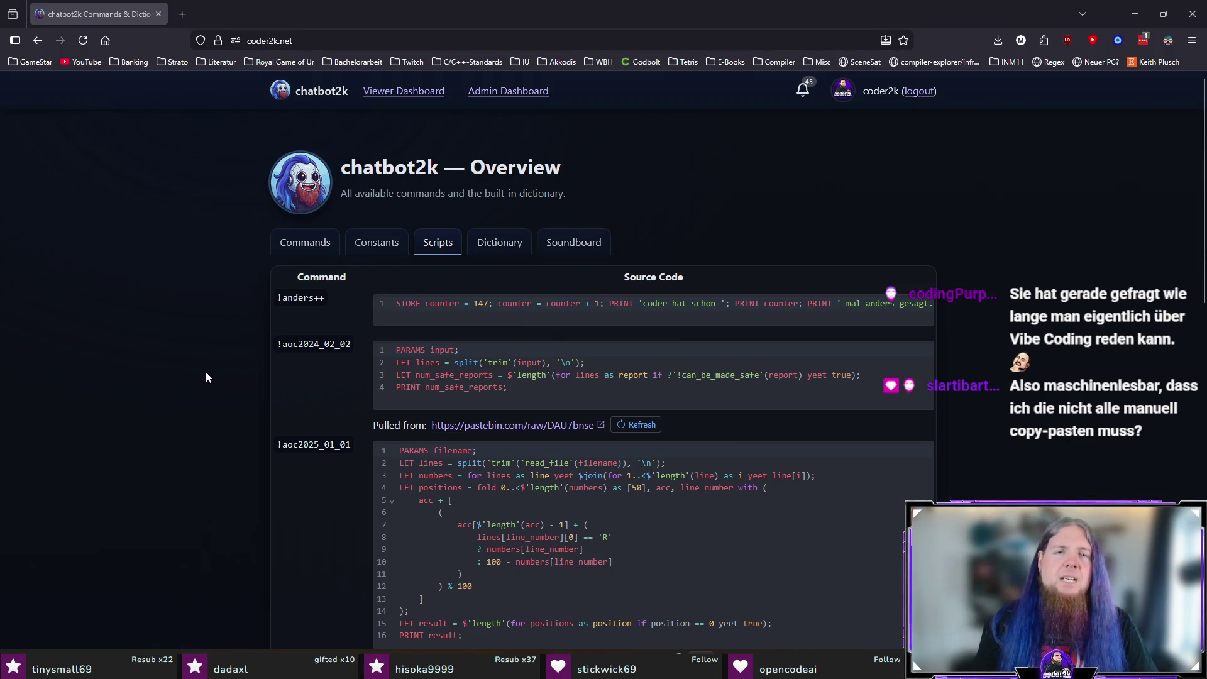
triple_click(279, 299)
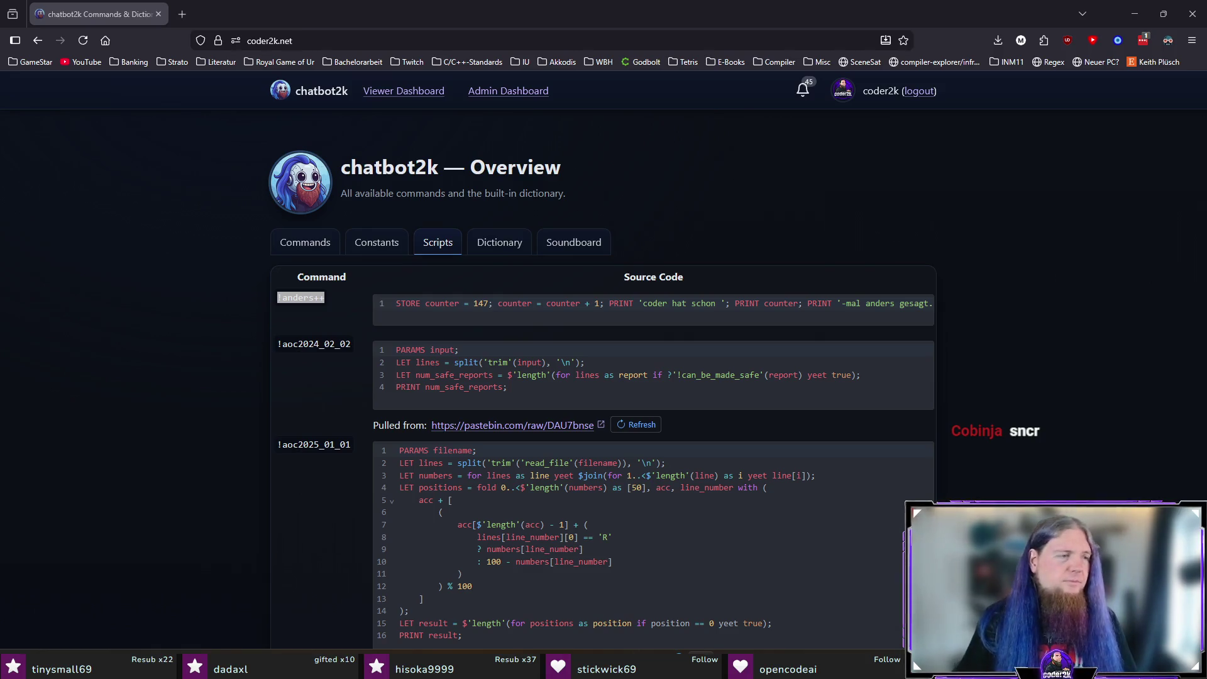
click(180, 454)
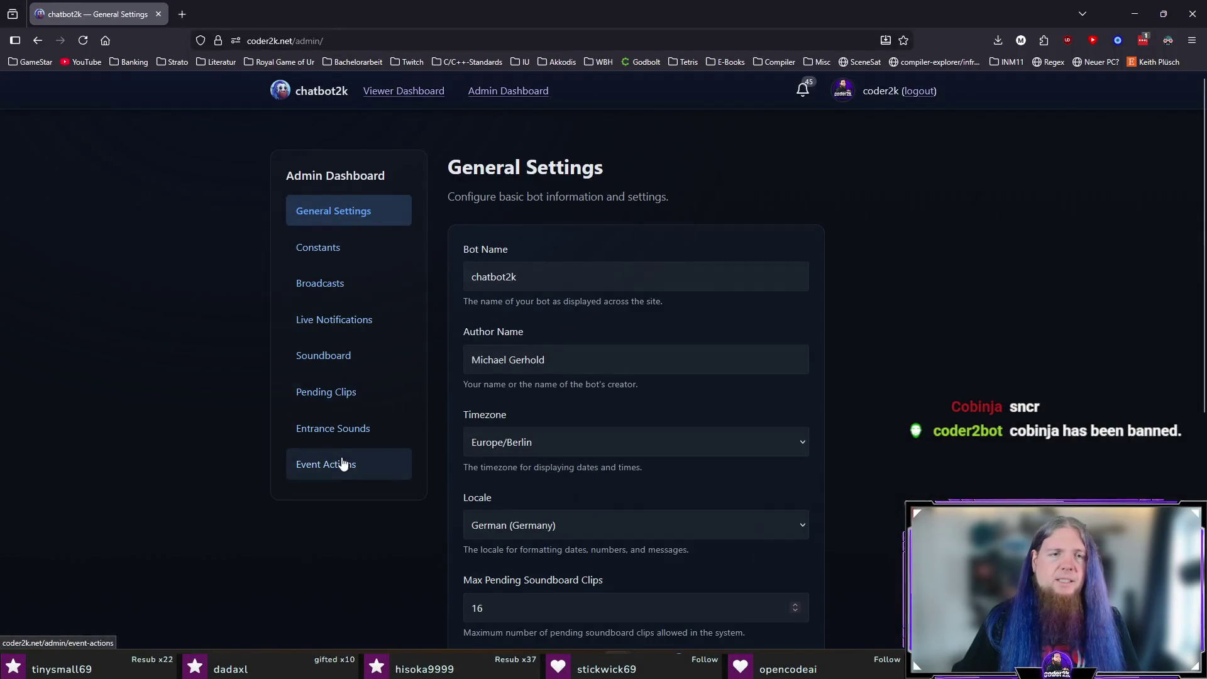
Step: Return to the chatbot2k overview and start a 'chatbot' address in a new browser tab
click(320, 97)
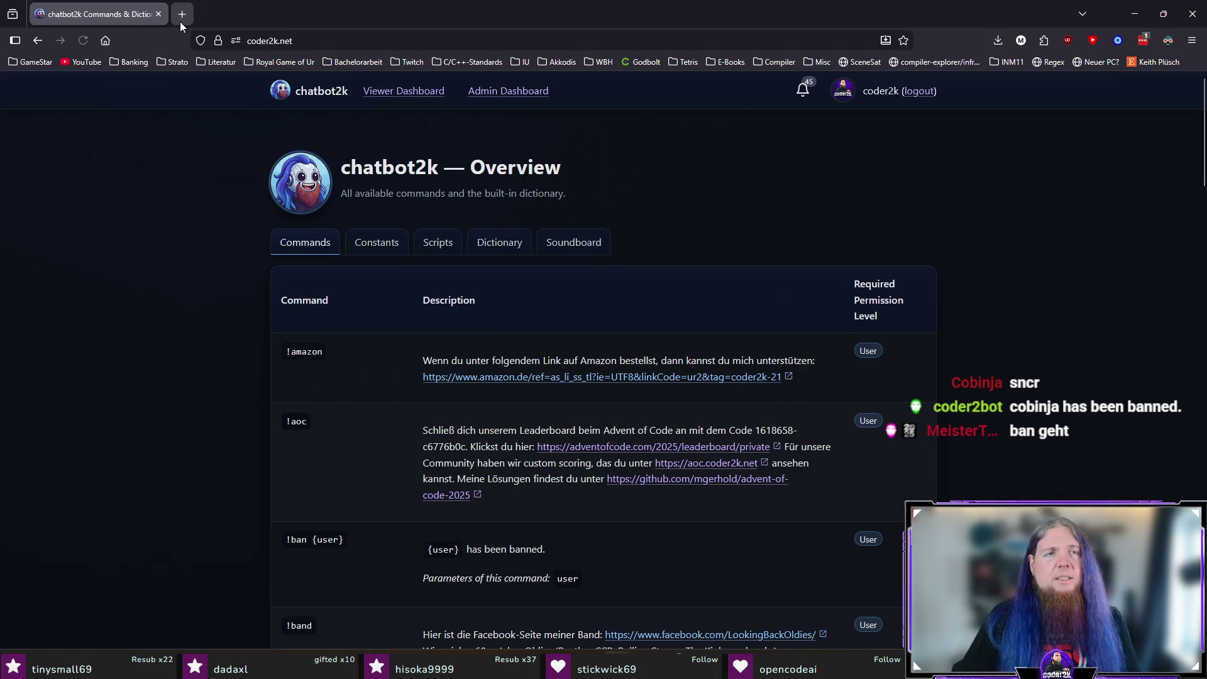
click(180, 21)
text(chatbot)
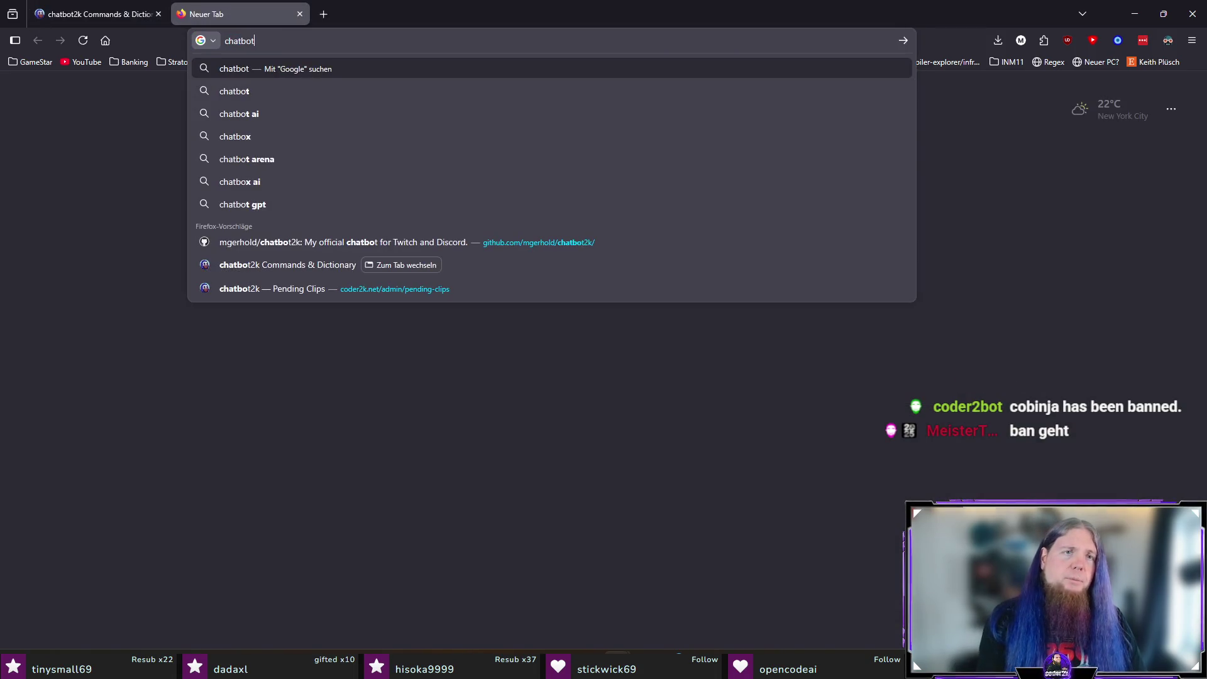
text( marie dhl)
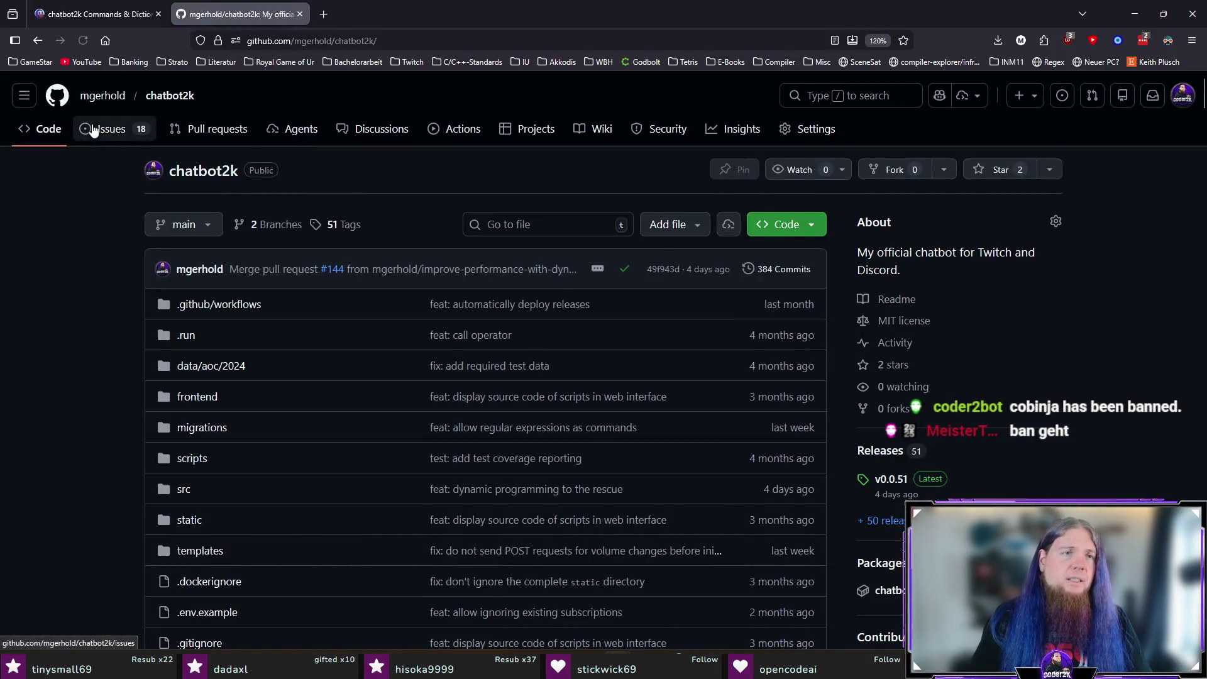
Step: Write a new issue '`!anders++` Command can not be Triggered Anymore', blaming the switch to regular expressions
click(93, 129)
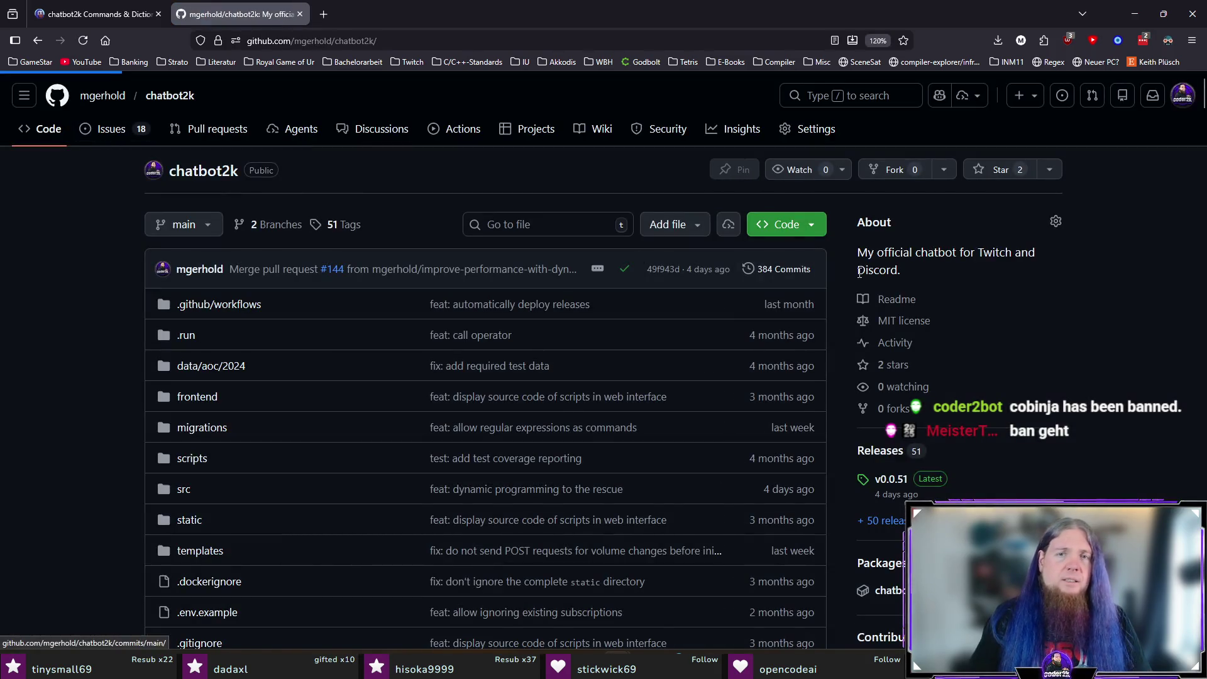
click(1032, 177)
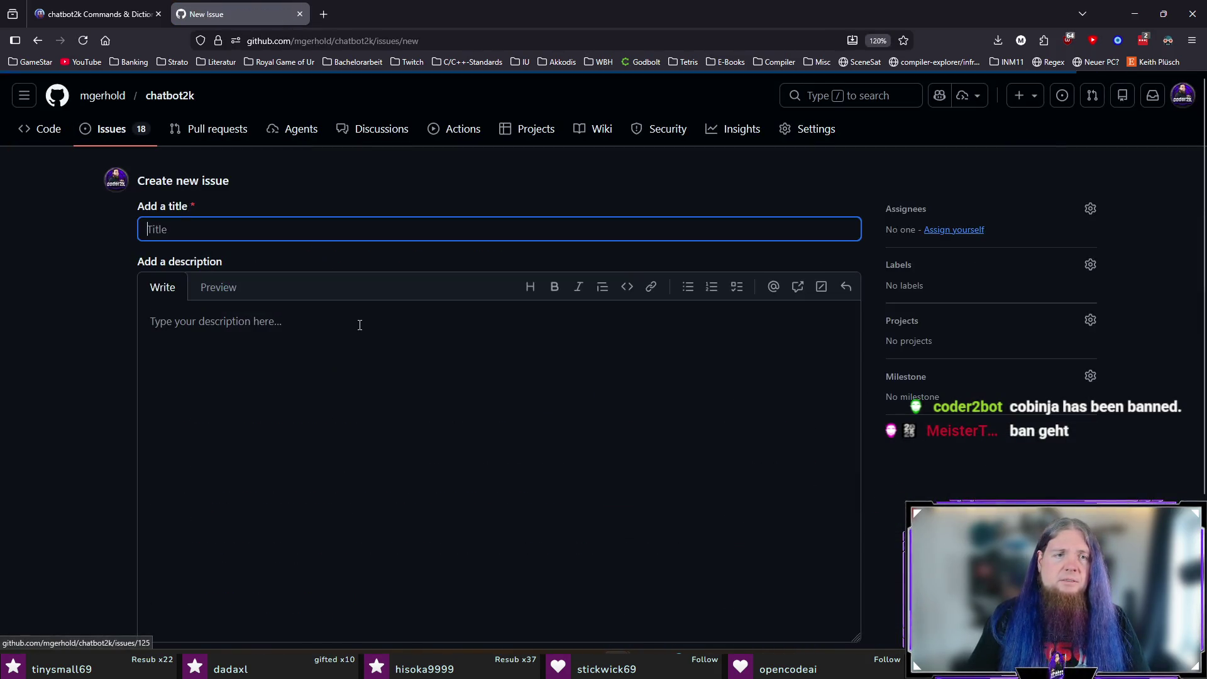
text(`!anders++` )
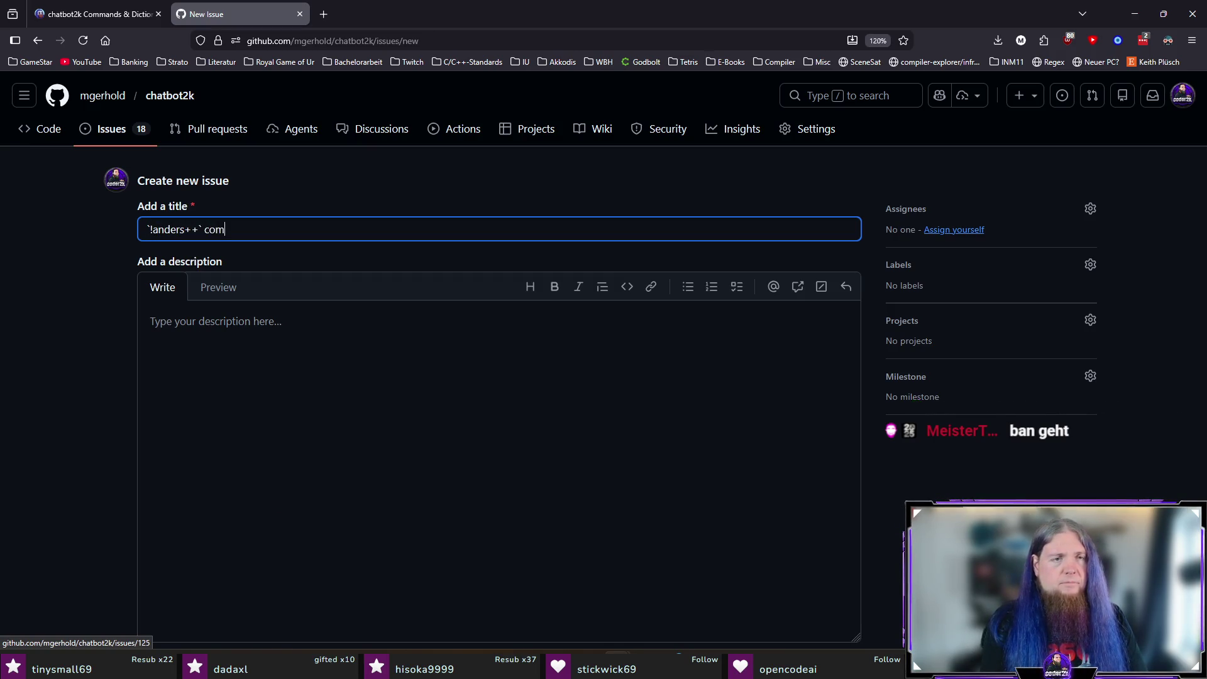
text(Command can no)
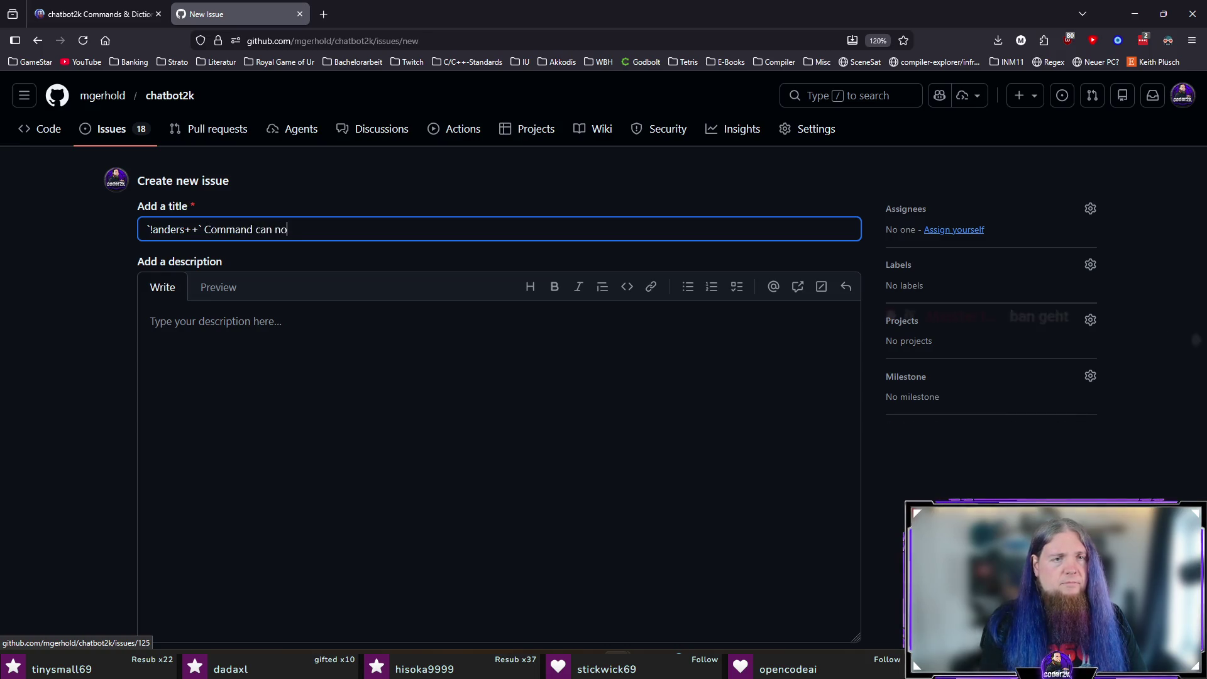
text(t be Triggered Anymore)
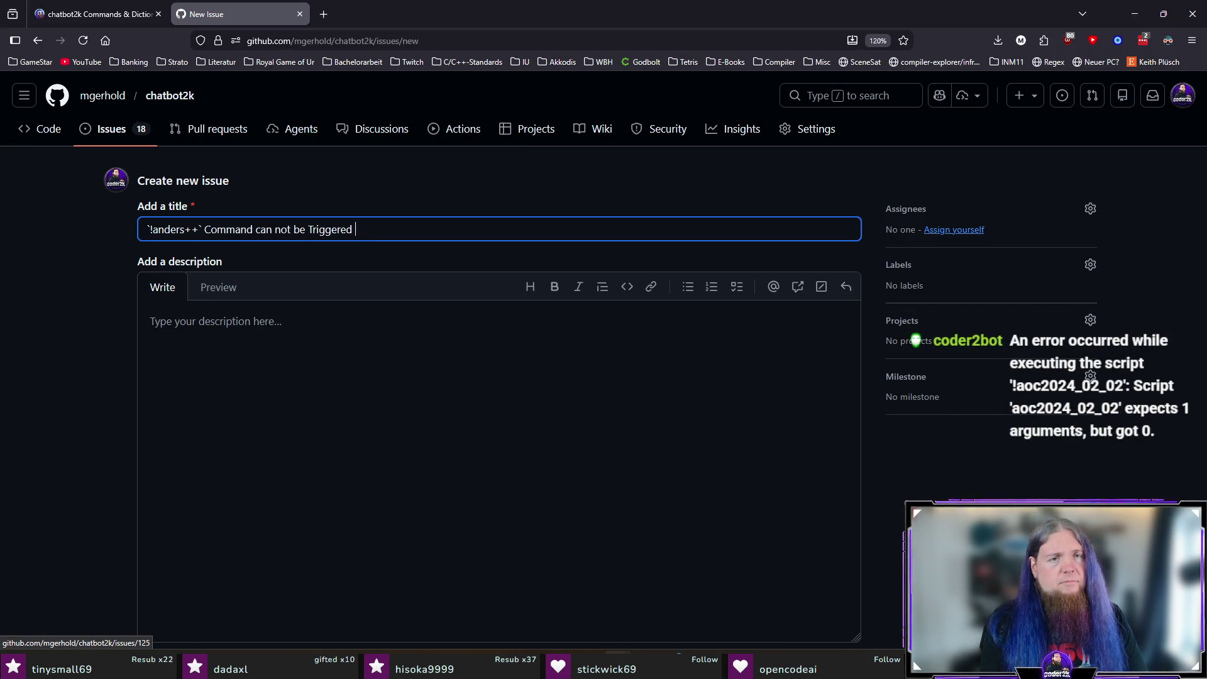
click(489, 459)
text(This must a)
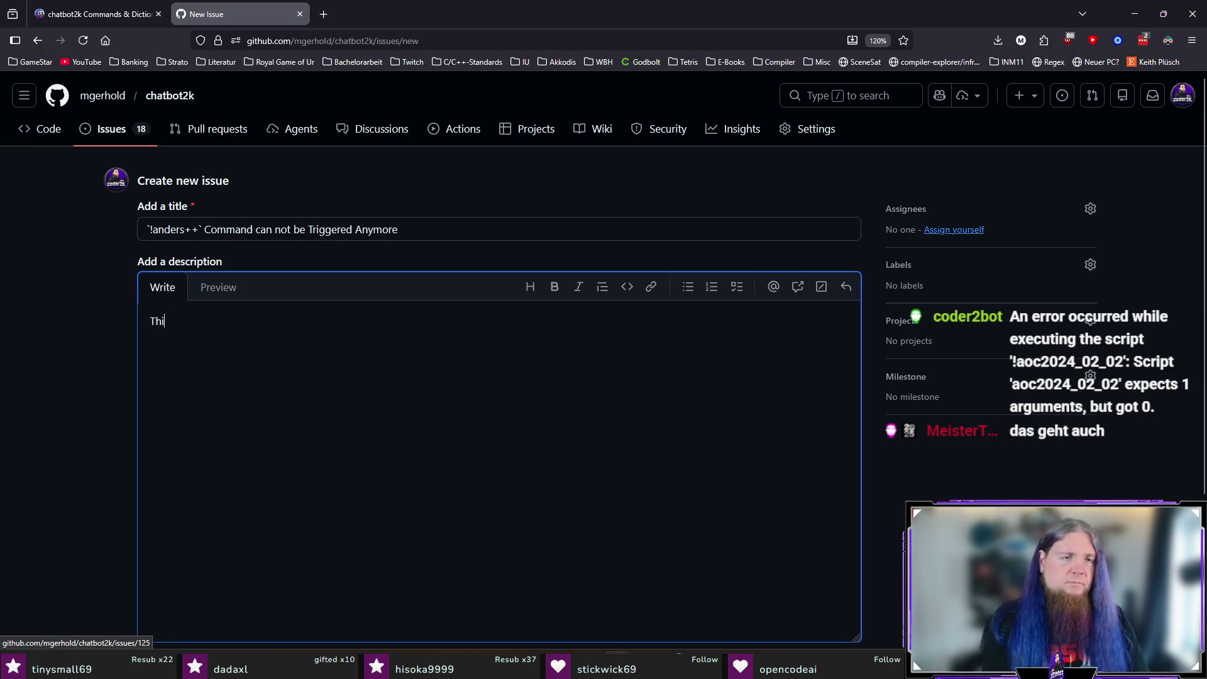
key(BackSpace)
text(have something to do with the switch to regular ex)
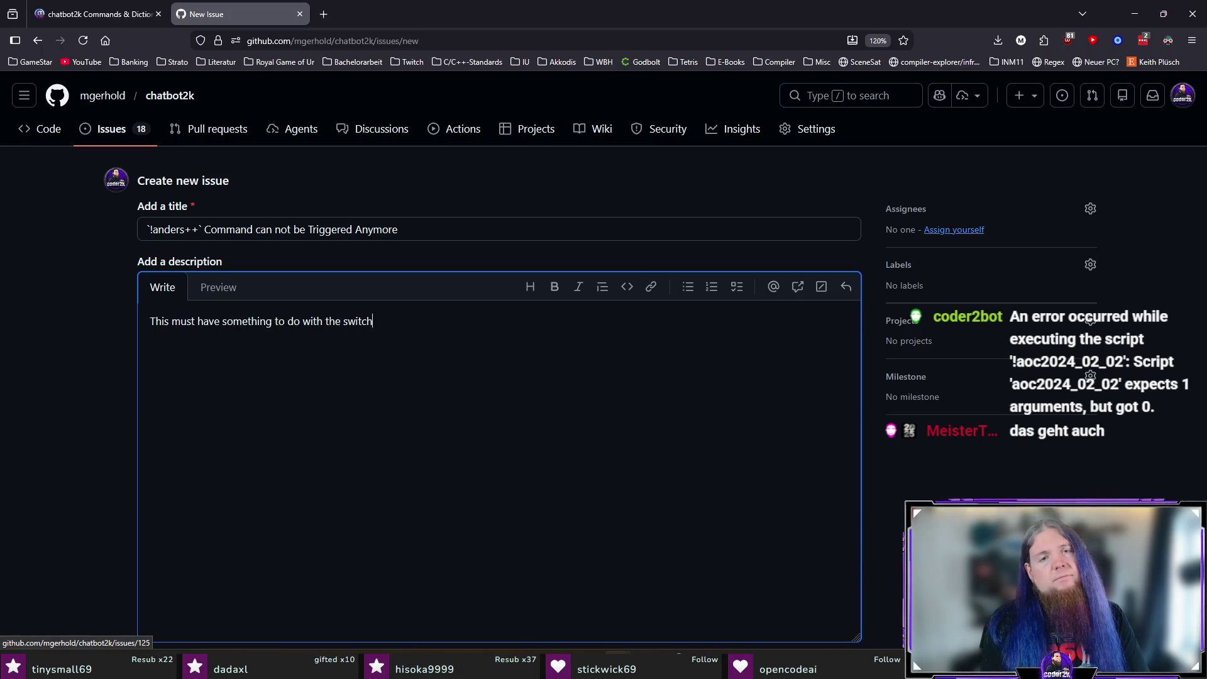
text(pressions.)
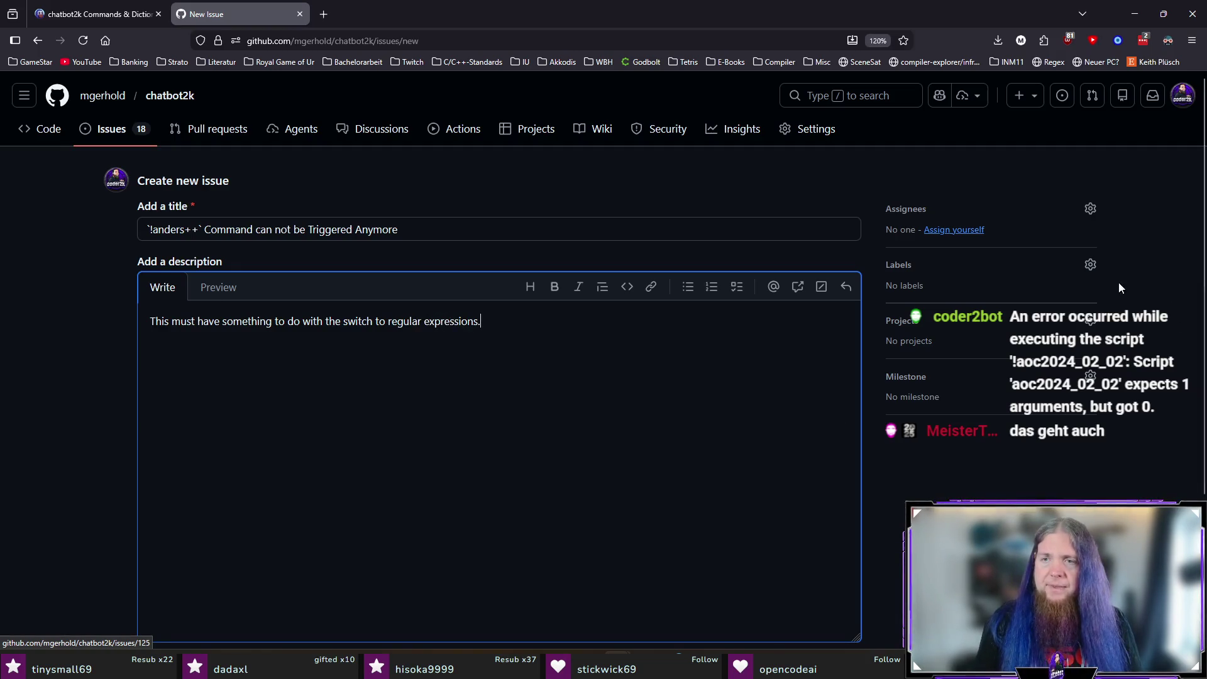
Step: Apply the bug label and create the issue
click(1090, 264)
click(902, 372)
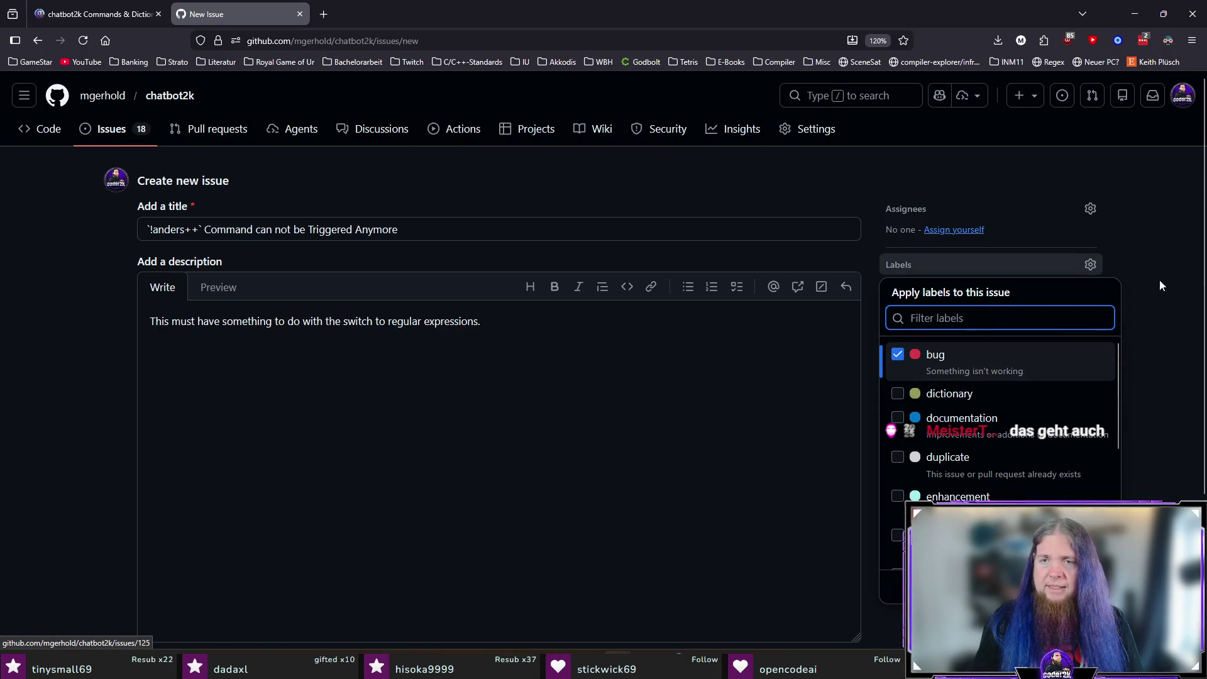
click(1159, 279)
scroll(1085, 472, down, 3)
click(817, 493)
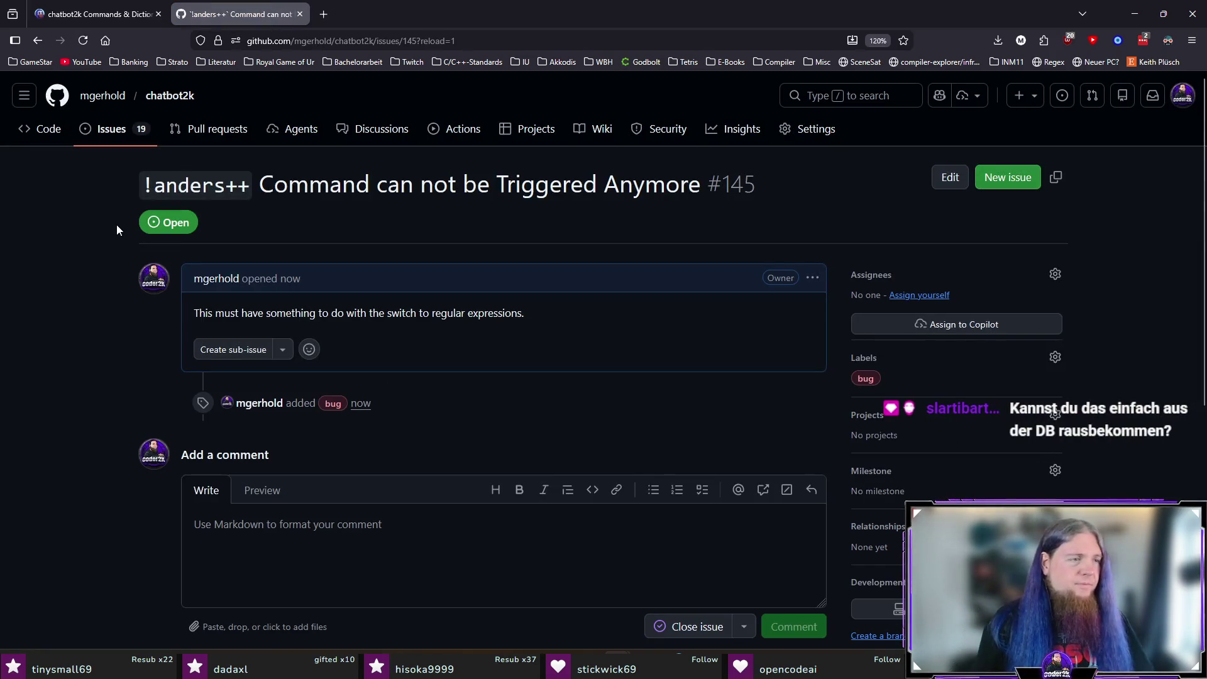
Step: Back on the chatbot2k dashboard tab, show Scripts and select the !anders++ command text
click(87, 19)
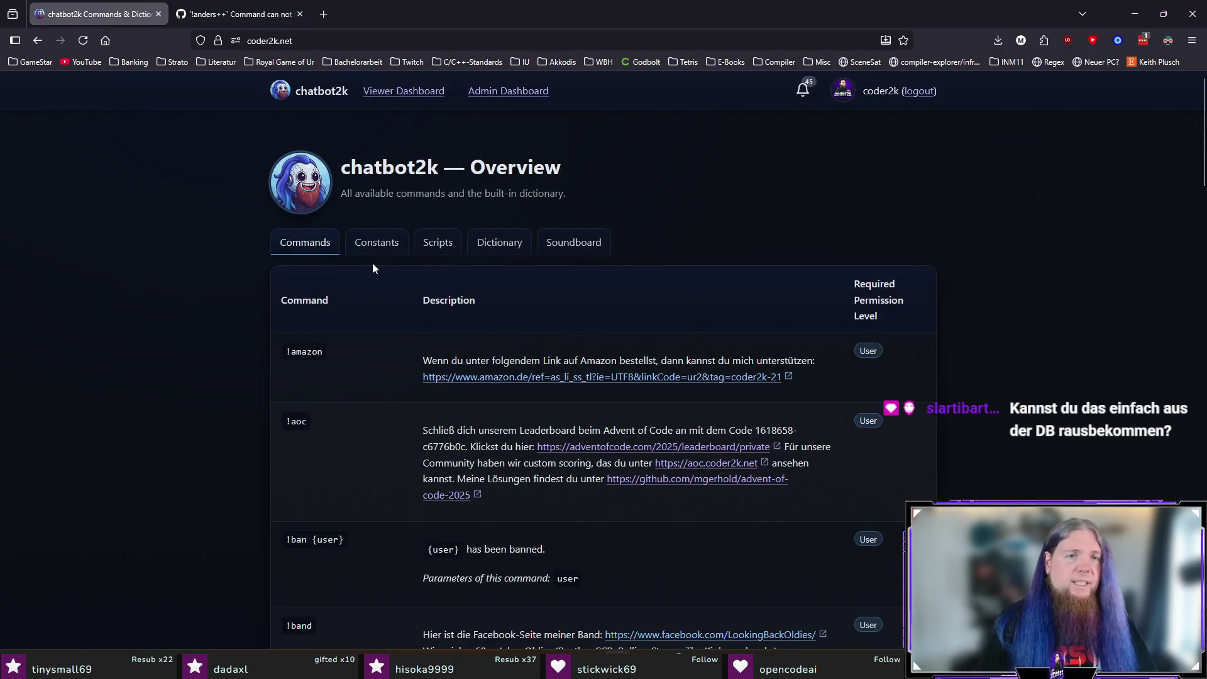
click(438, 244)
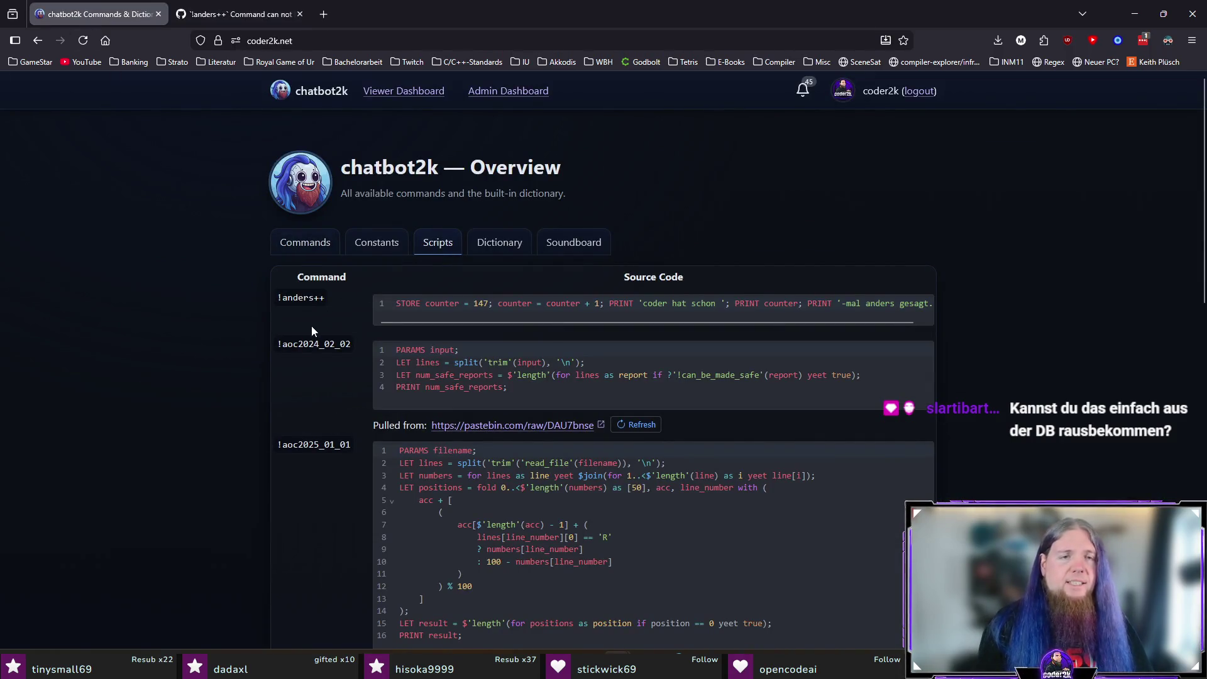
double_click(325, 298)
click(249, 345)
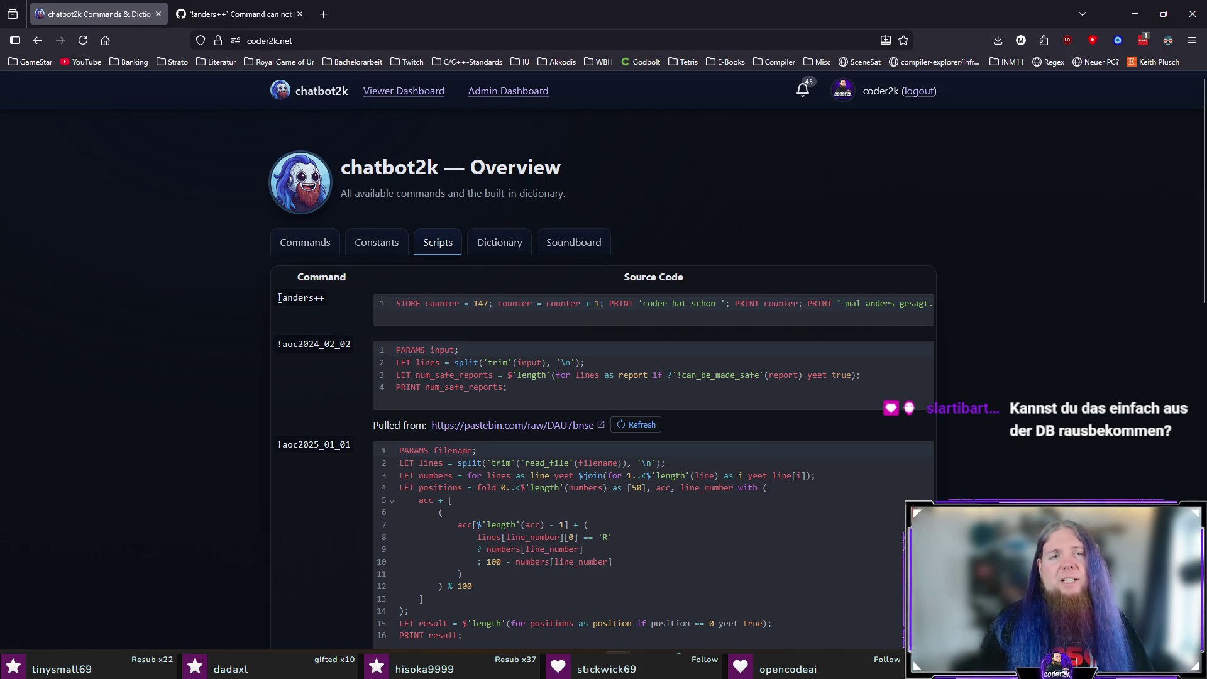
triple_click(327, 298)
click(217, 347)
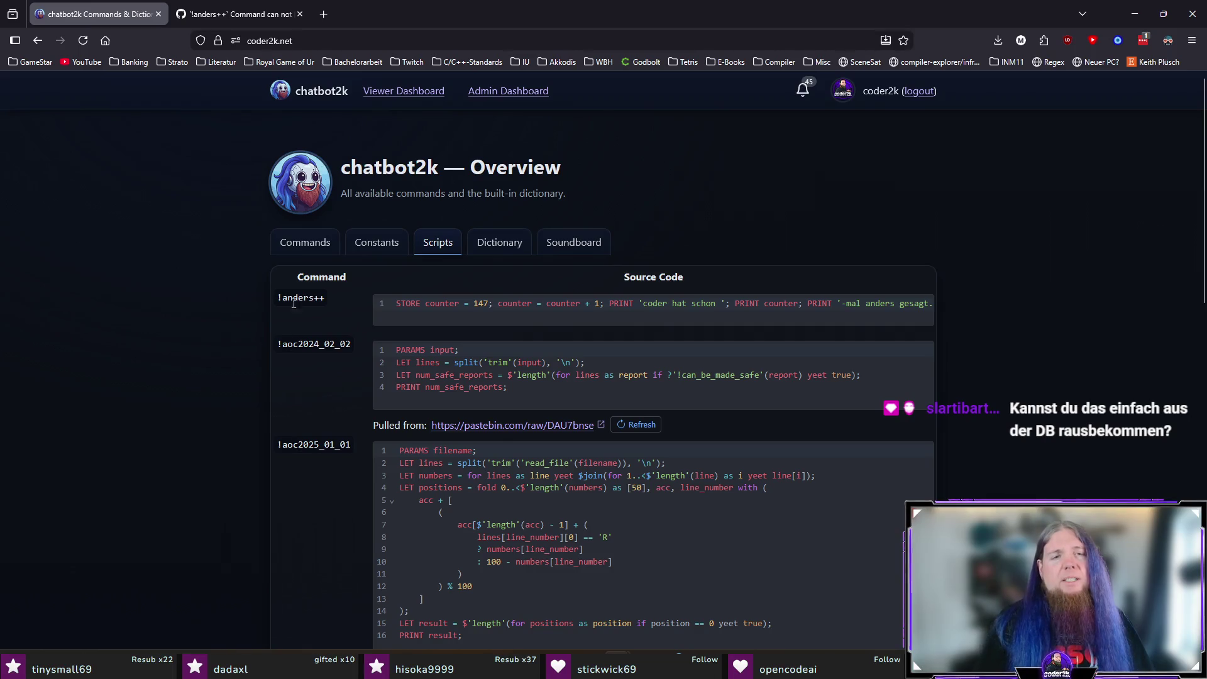
triple_click(330, 296)
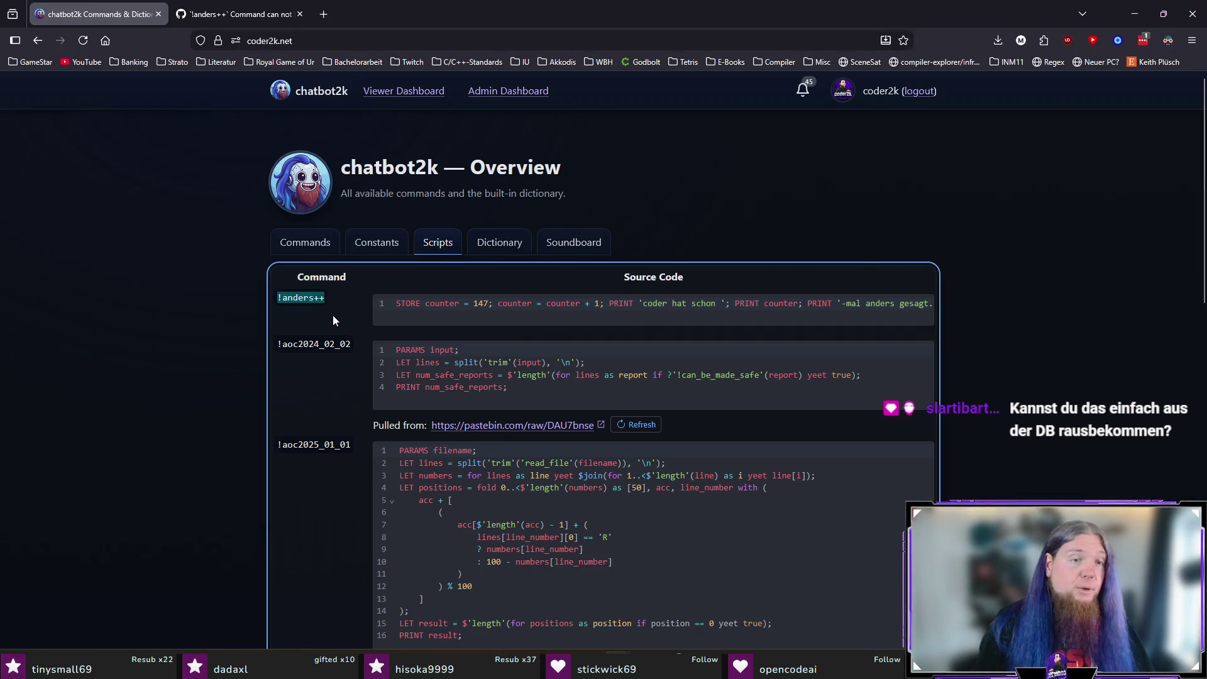
click(244, 313)
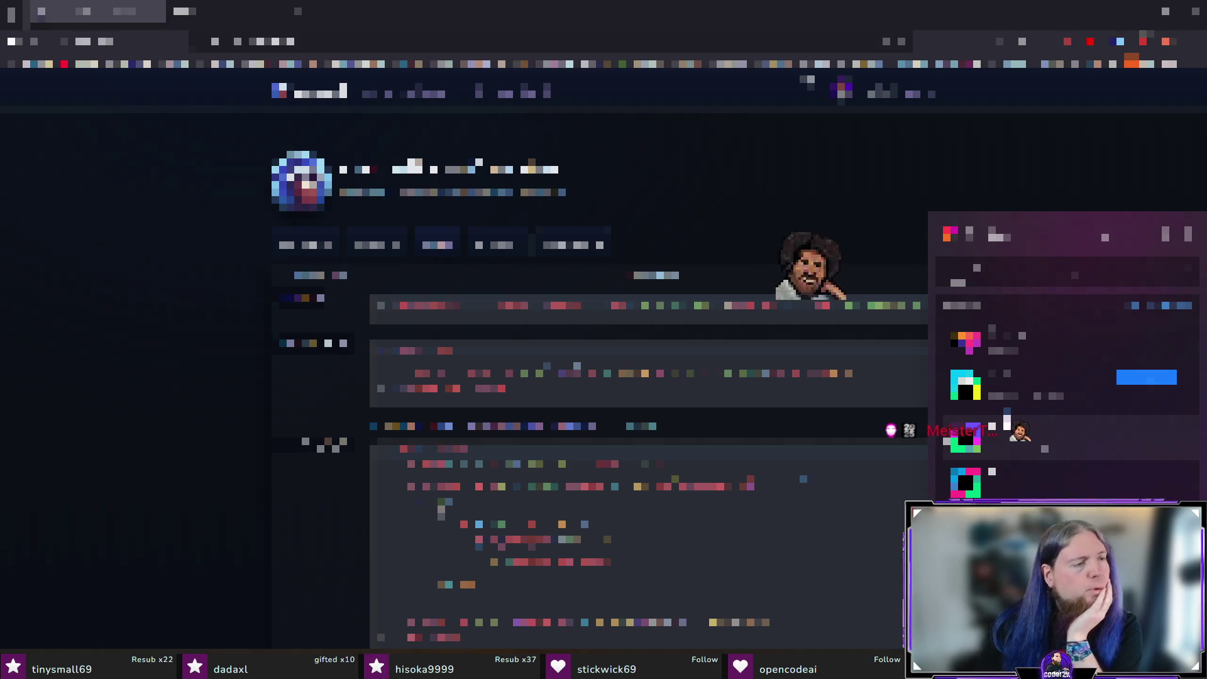
Step: Switch to DataGrip, close the open editor file, and expand a folder in the project tree
key(alt+Tab)
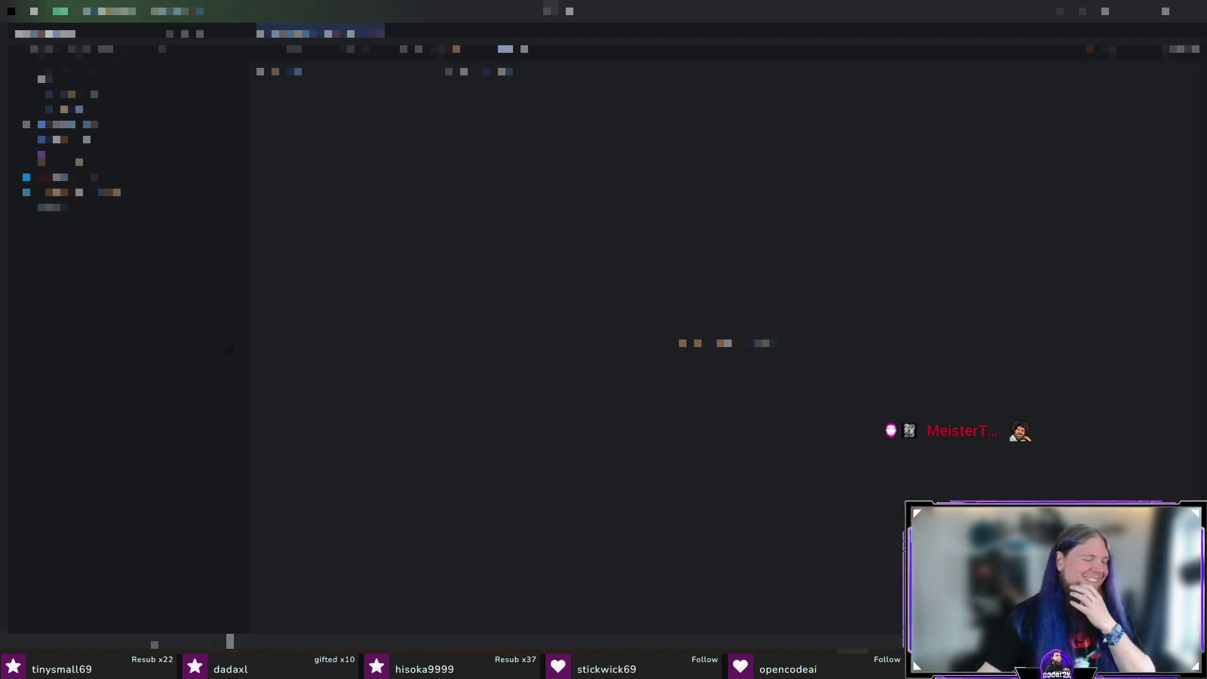
click(379, 34)
click(27, 81)
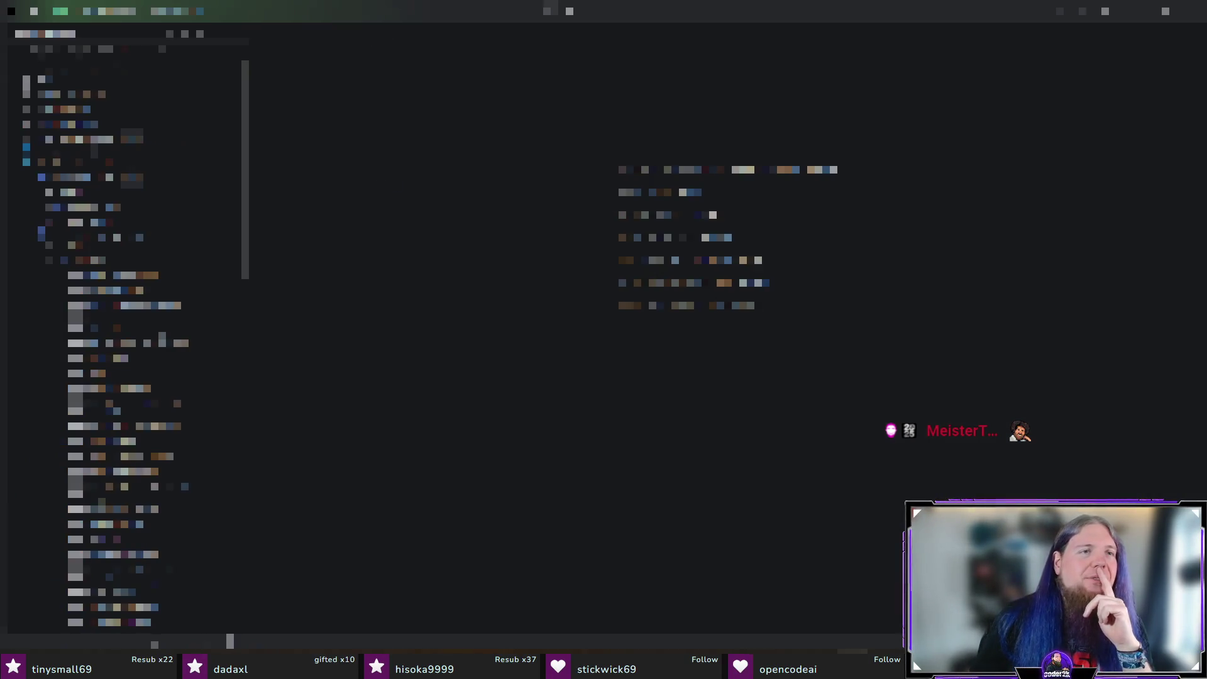
click(11, 71)
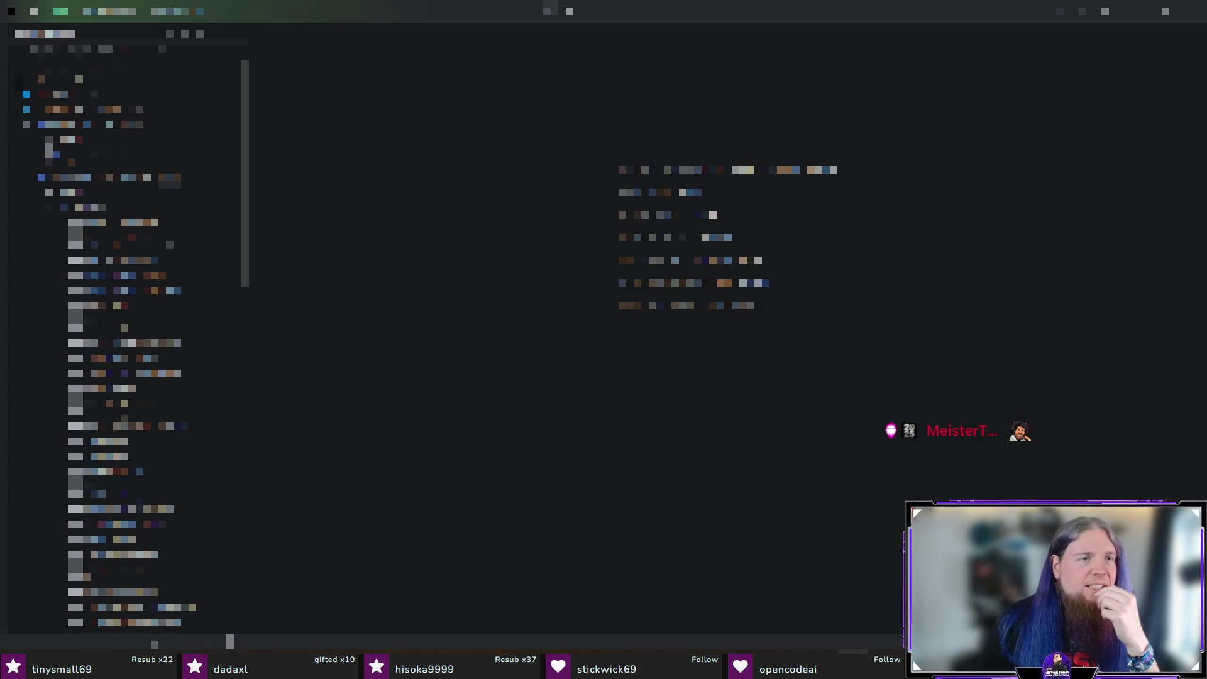
click(19, 101)
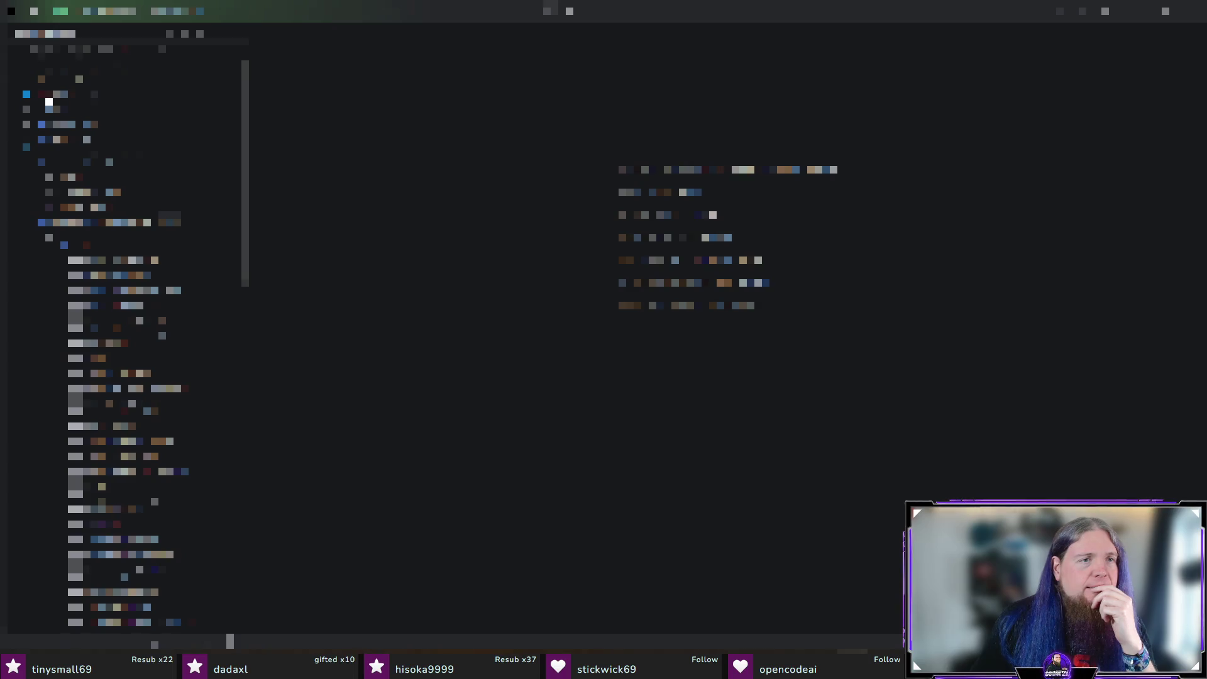
click(63, 111)
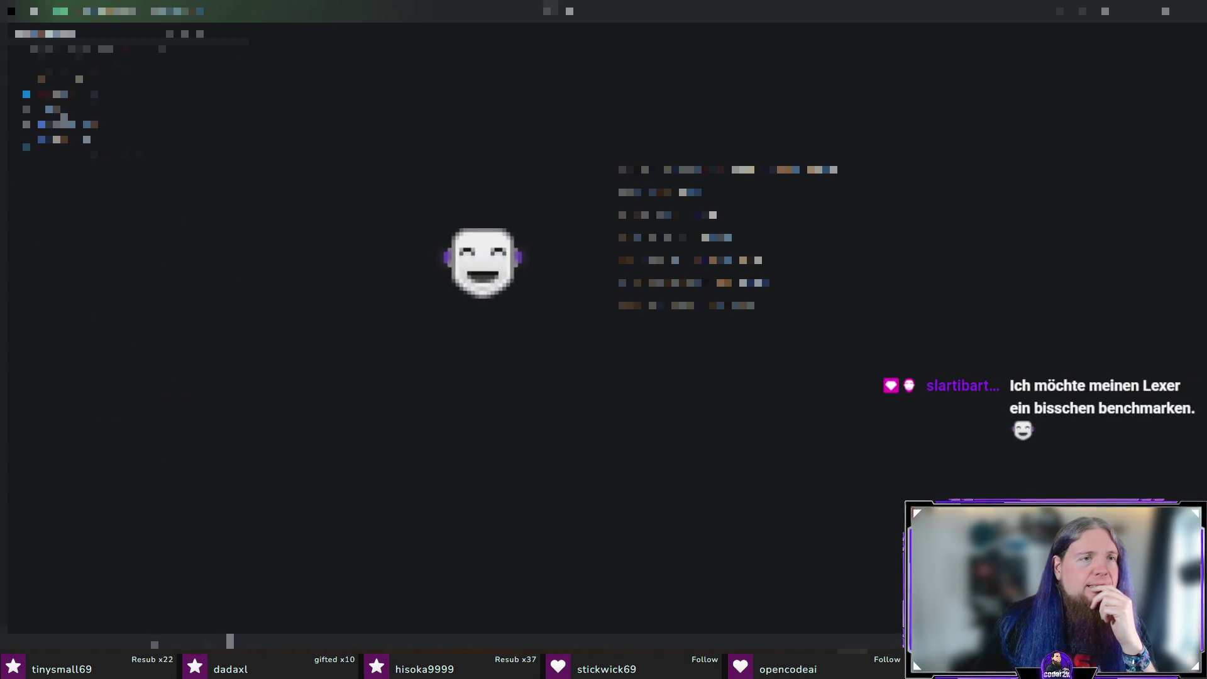
click(71, 124)
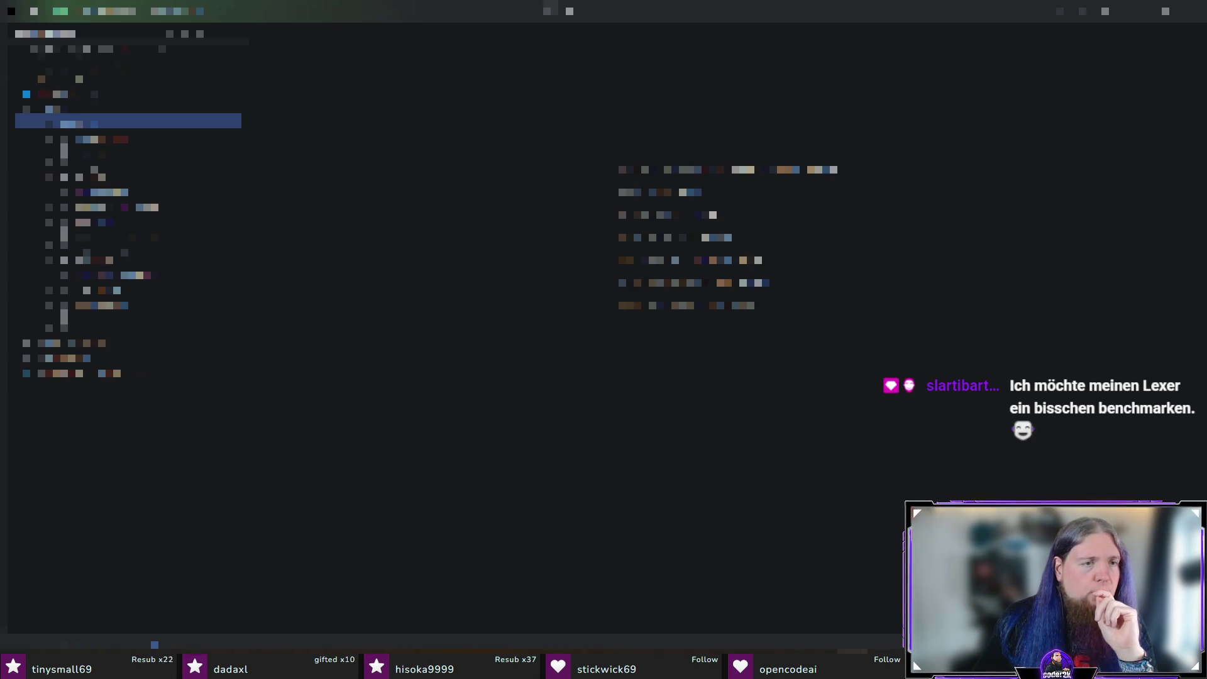
Step: Inspect a file from the folder, close it, then delete the folder
click(104, 303)
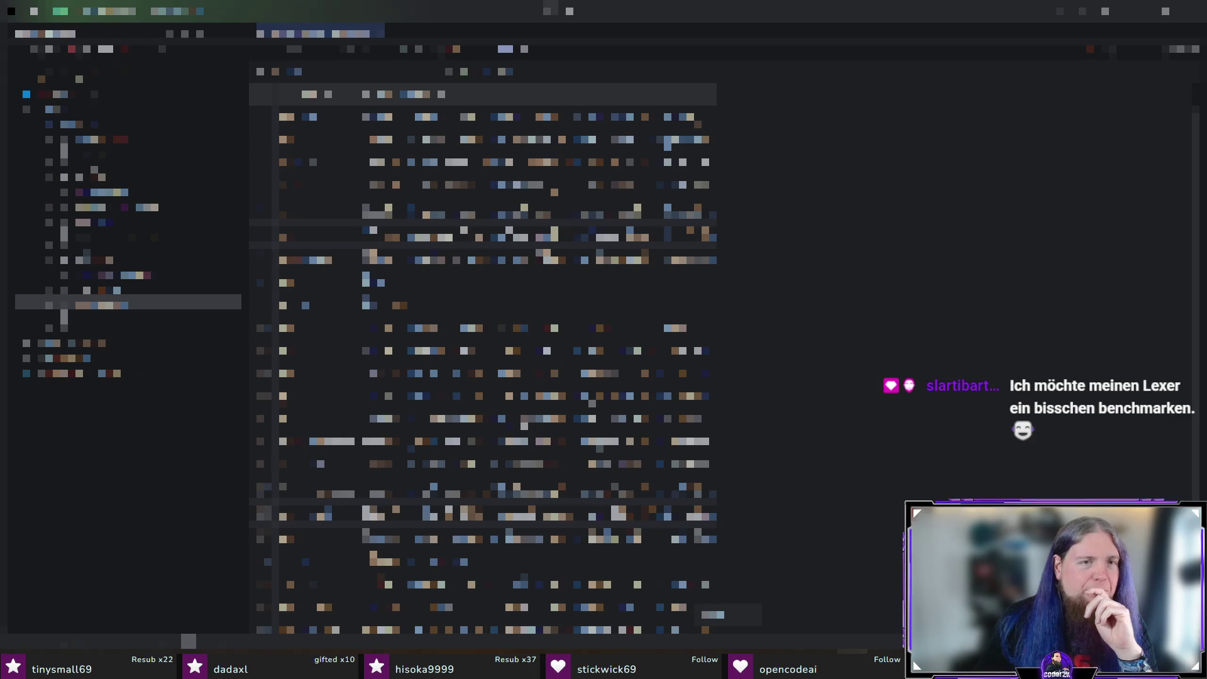
click(539, 214)
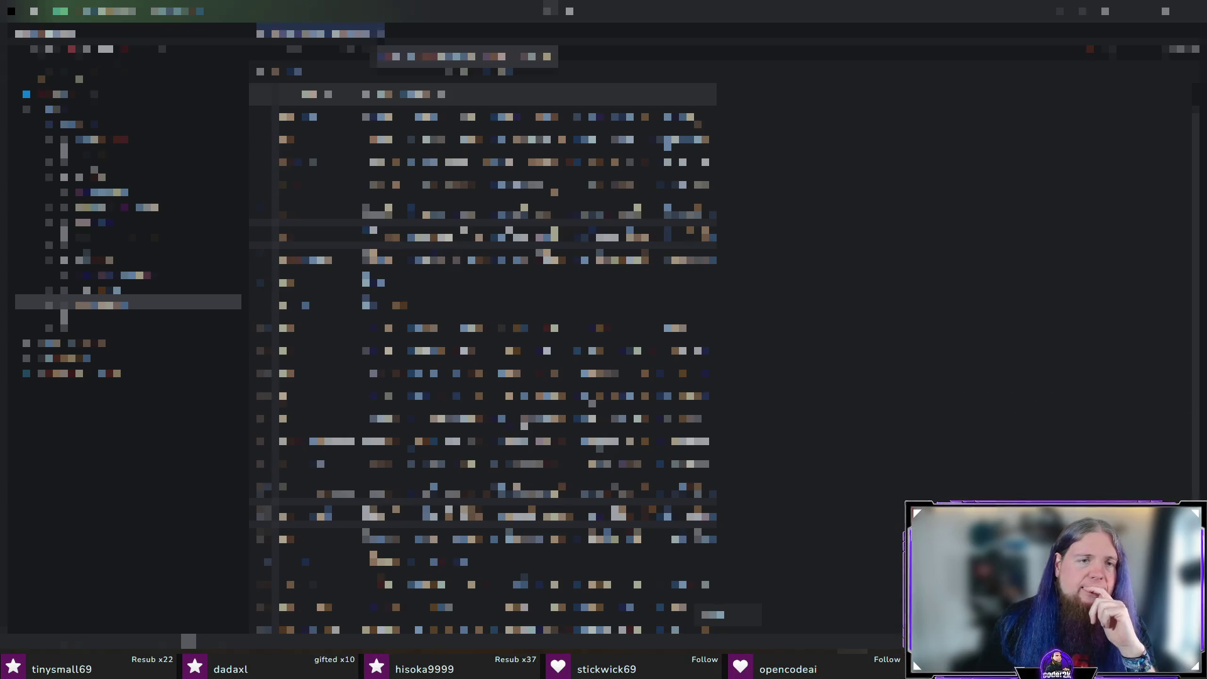
click(377, 33)
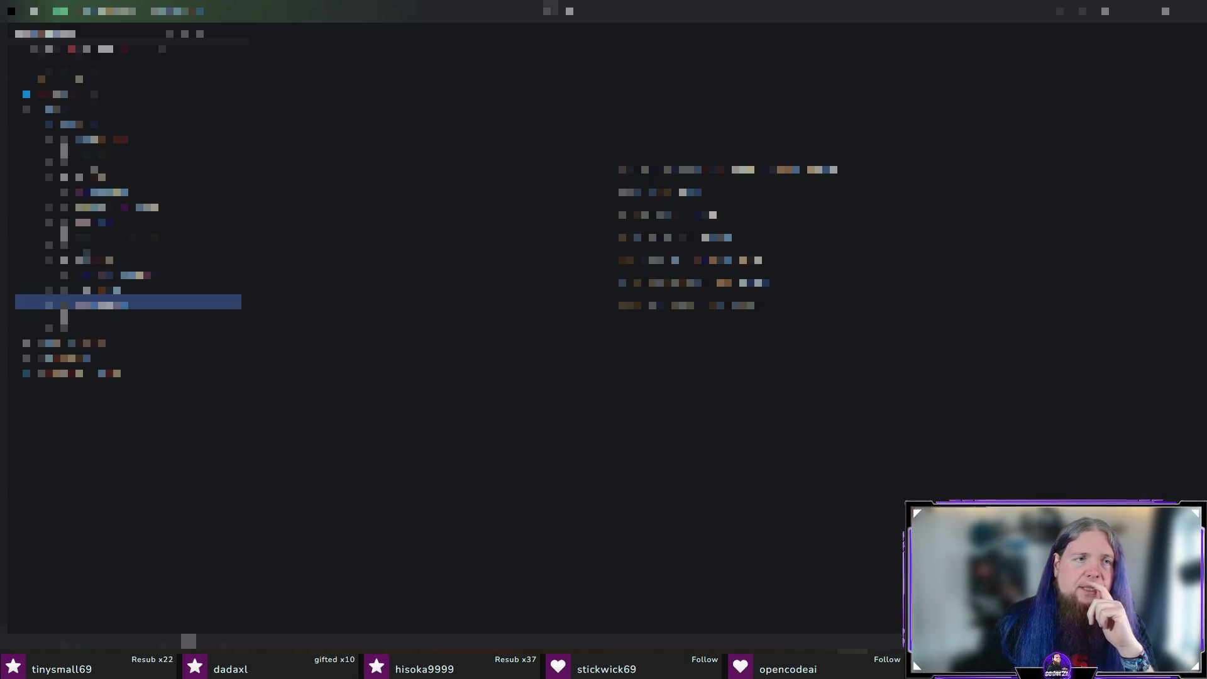
click(72, 121)
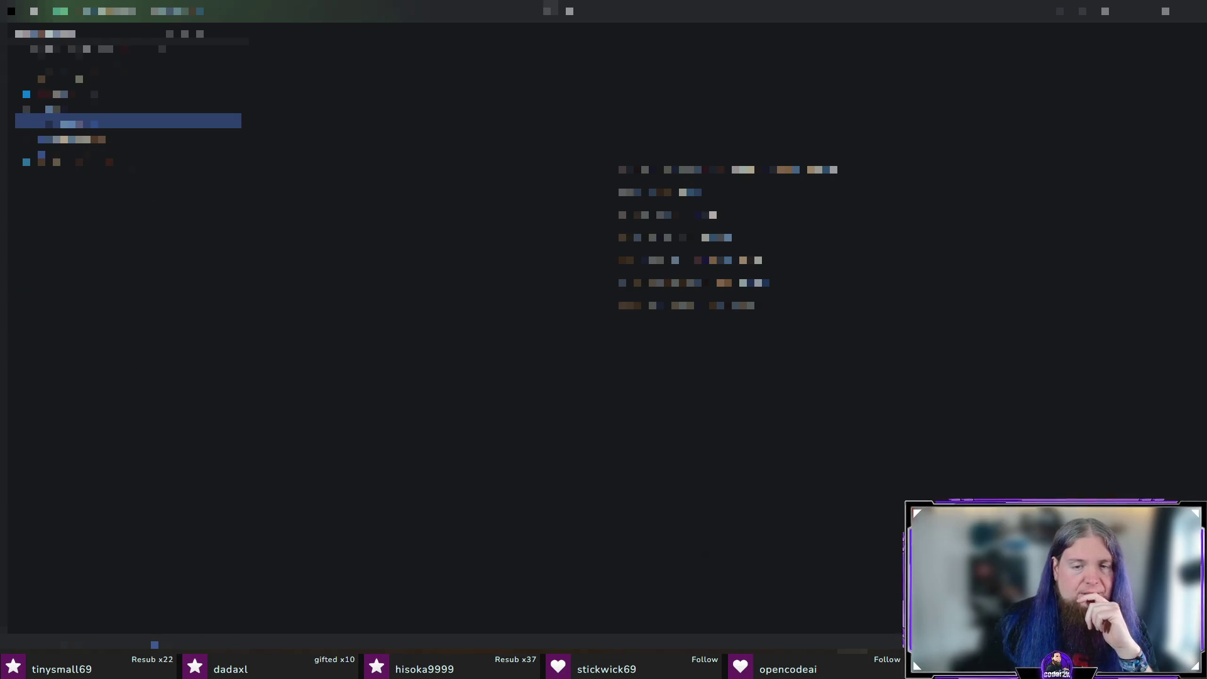
click(59, 94)
key(Delete)
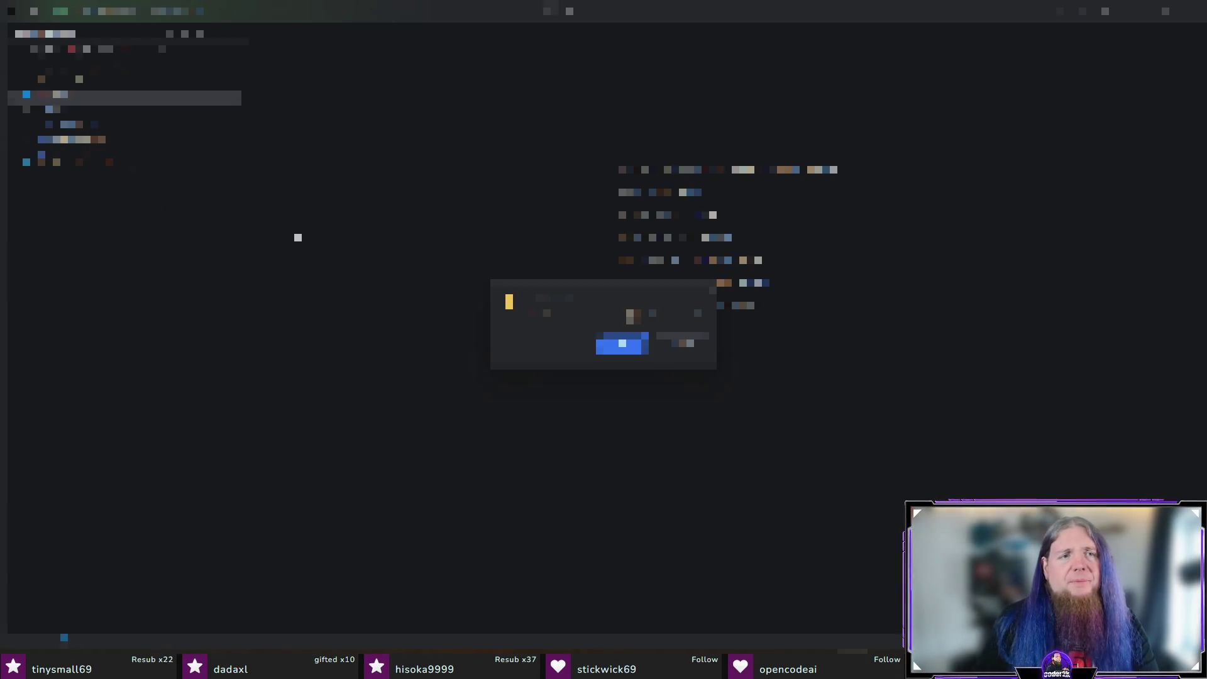
Step: Confirm deleting the folder and its contents, then open Settings and close it with OK
key(Return)
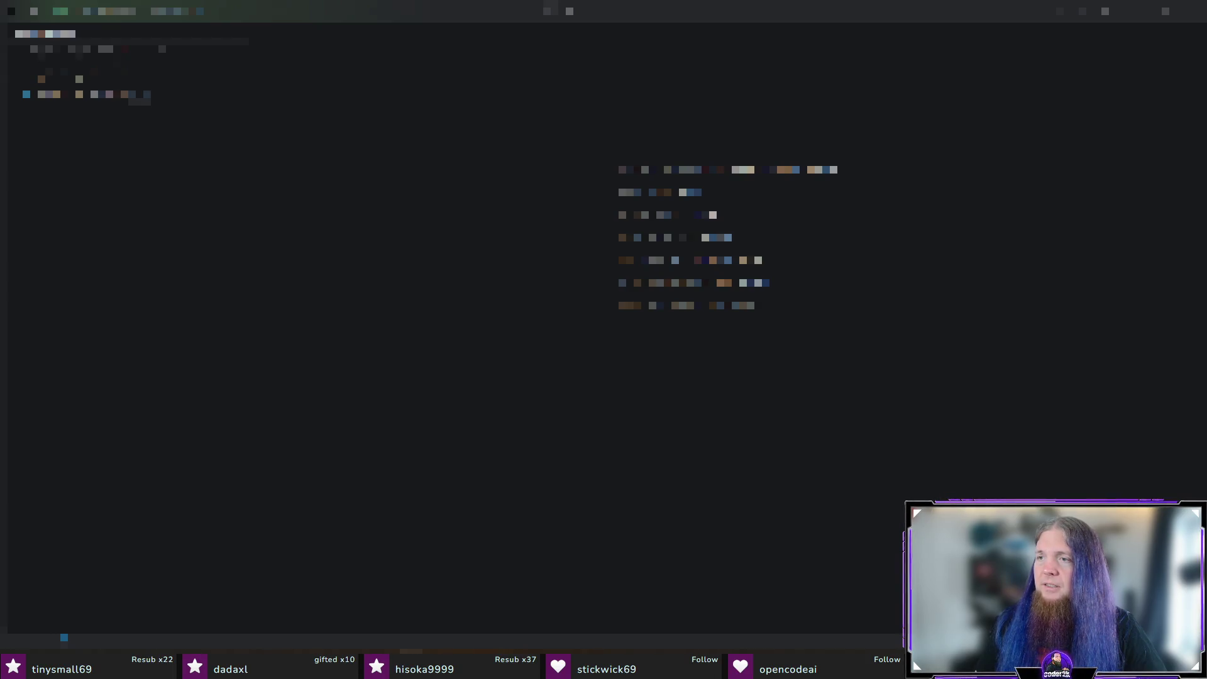
key(ctrl+alt+s)
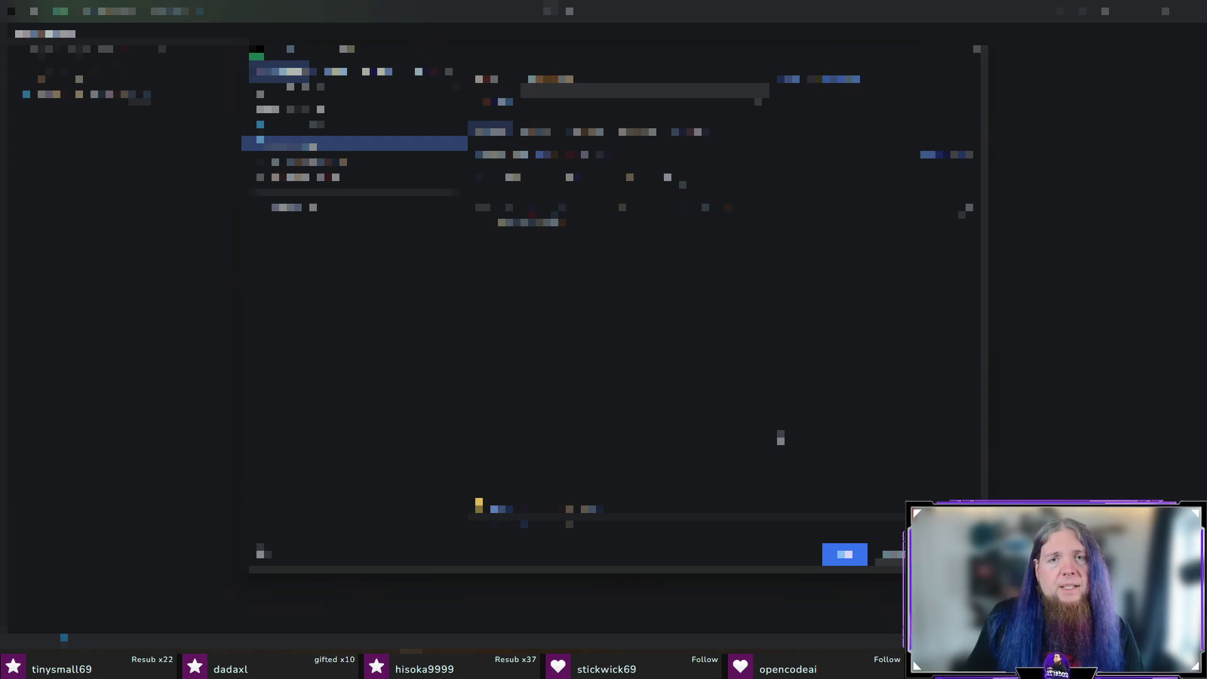
click(847, 552)
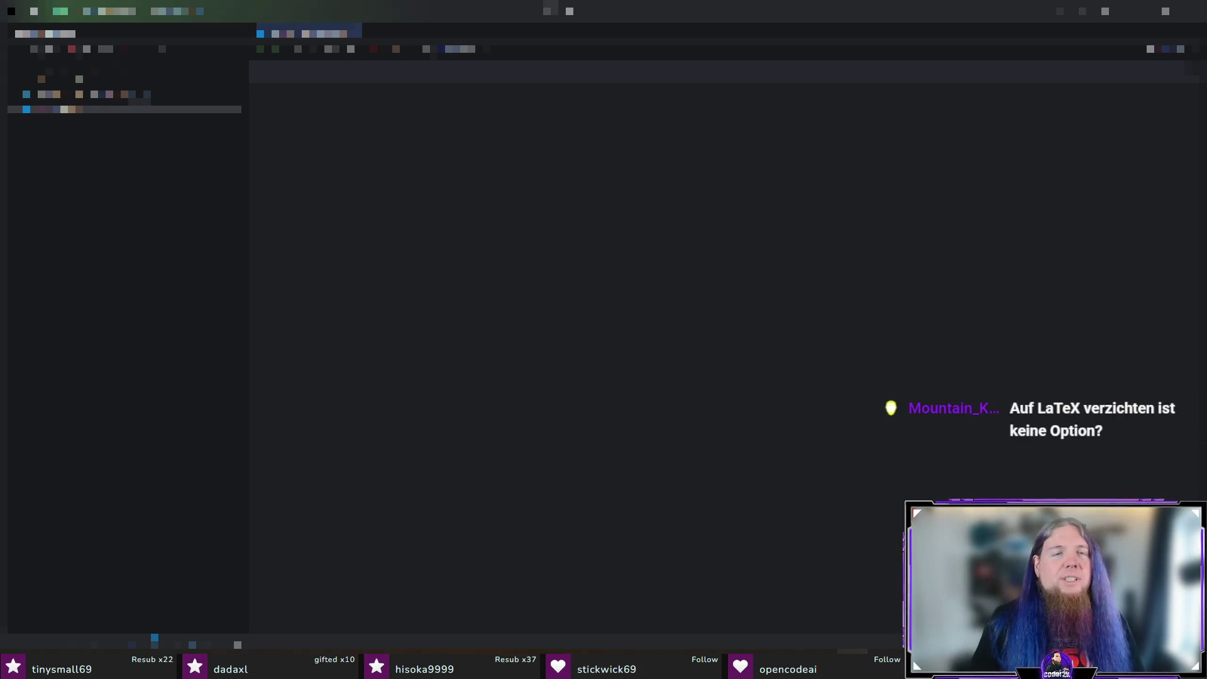
Step: Expand the database connection and its tables list, briefly opening one table tab
click(16, 114)
click(26, 125)
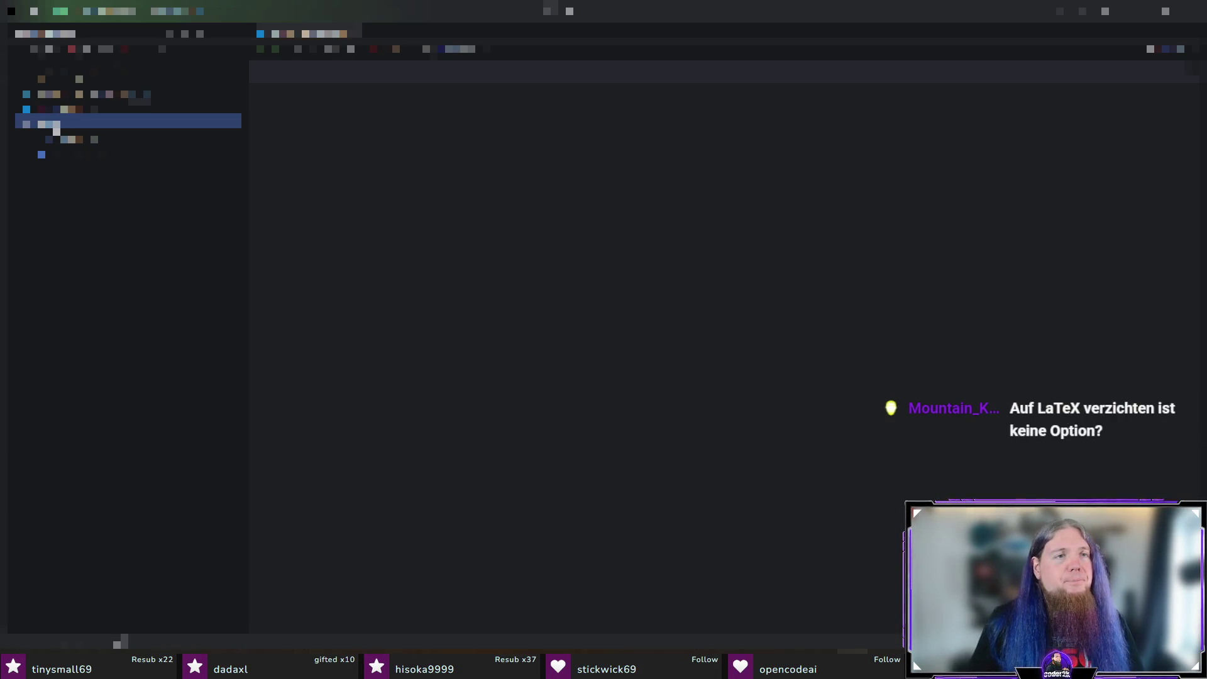
click(64, 137)
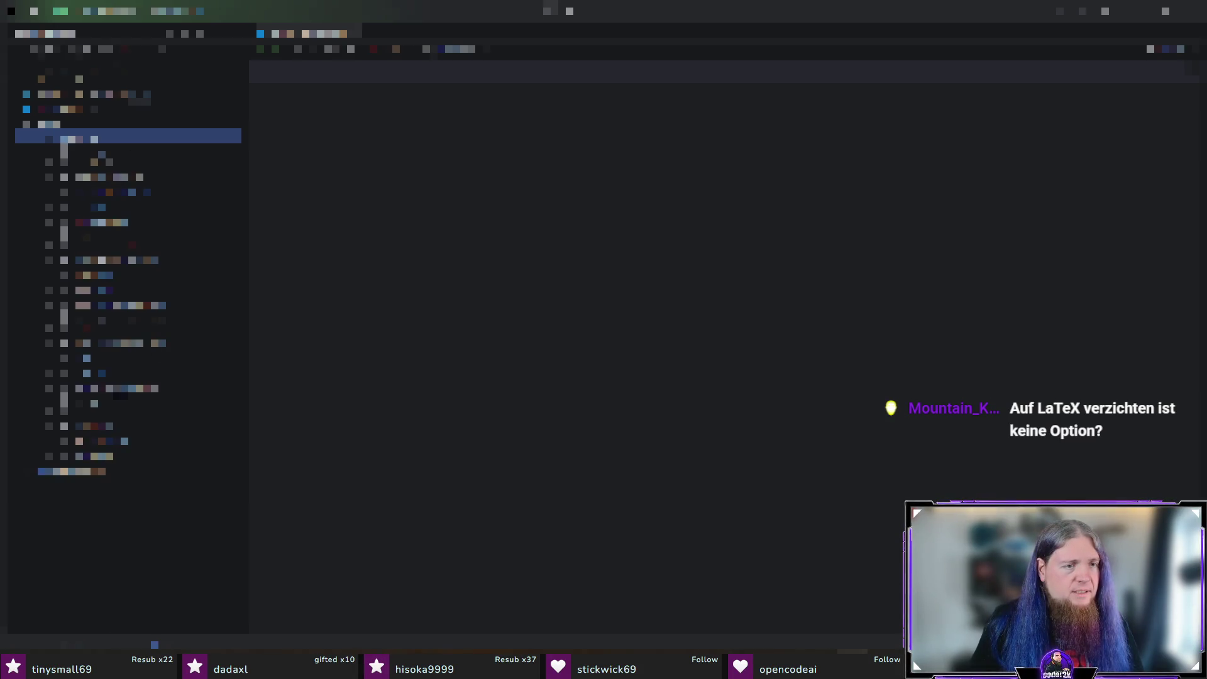
click(120, 414)
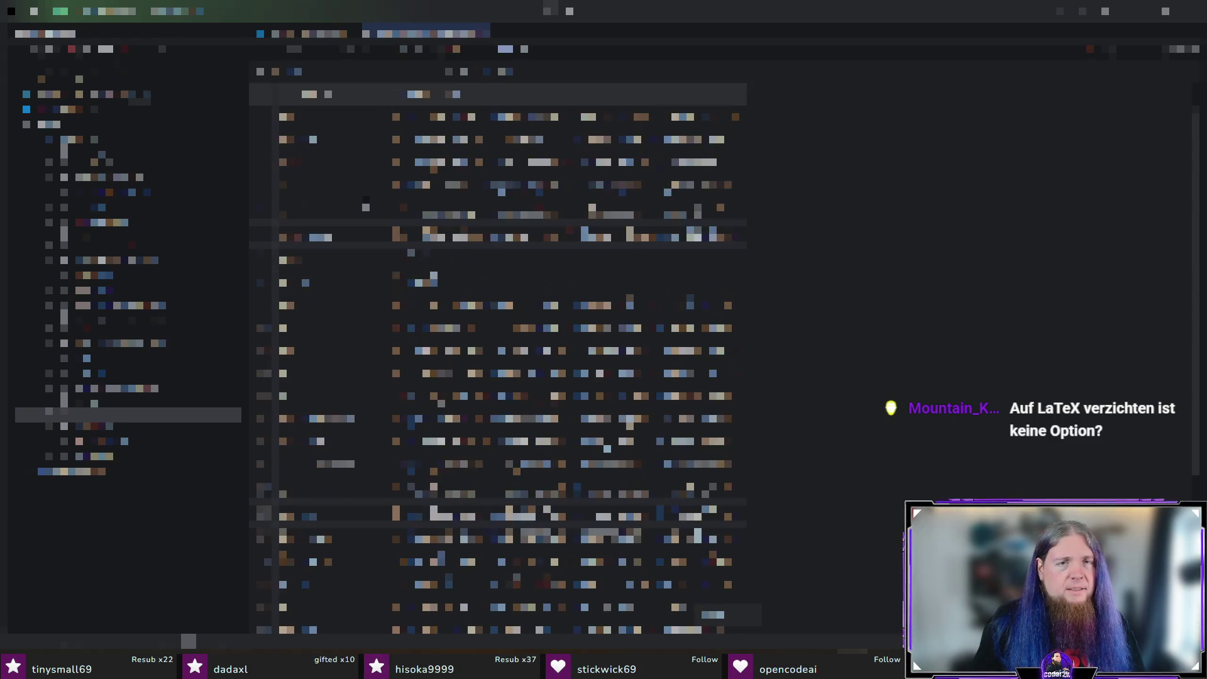
click(484, 34)
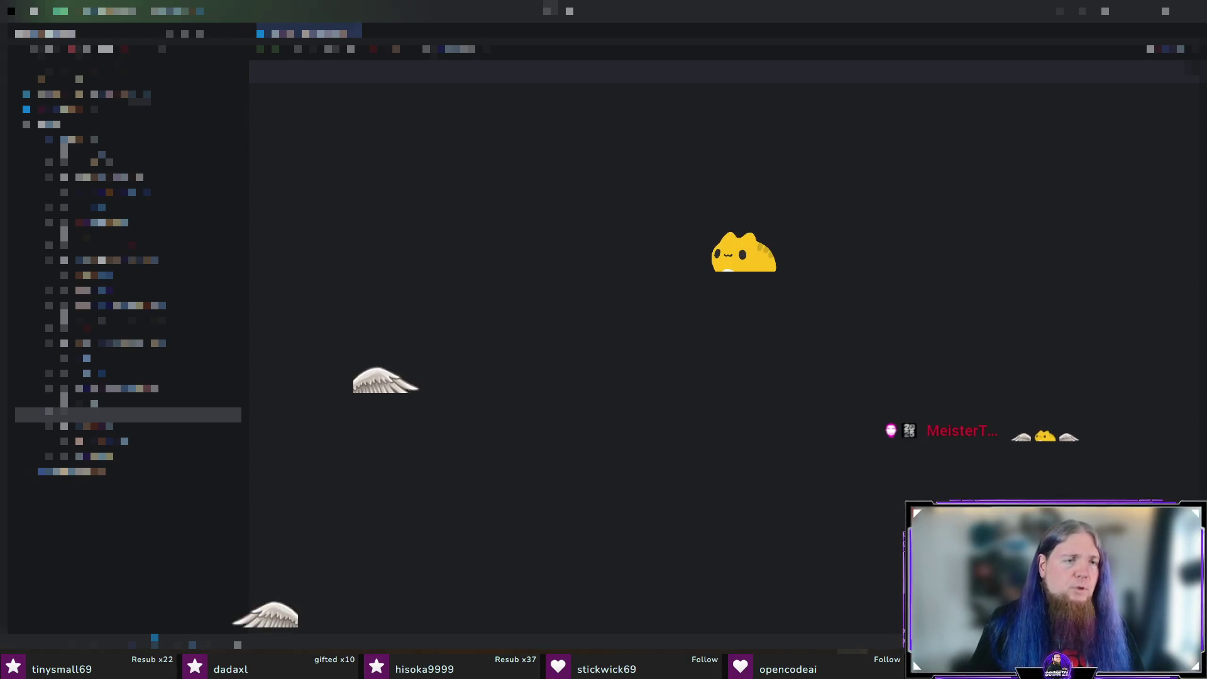
Step: Open the database console and write SELECT name FROM soundboardcommand with autocomplete
click(126, 384)
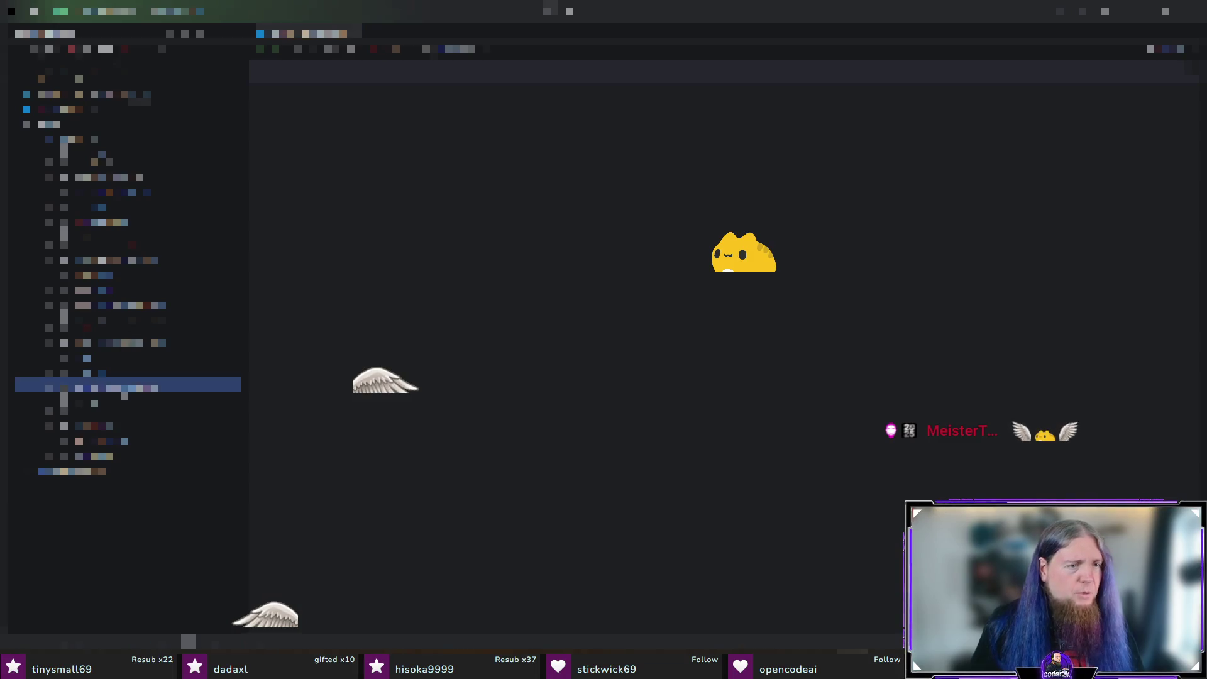
key(Return)
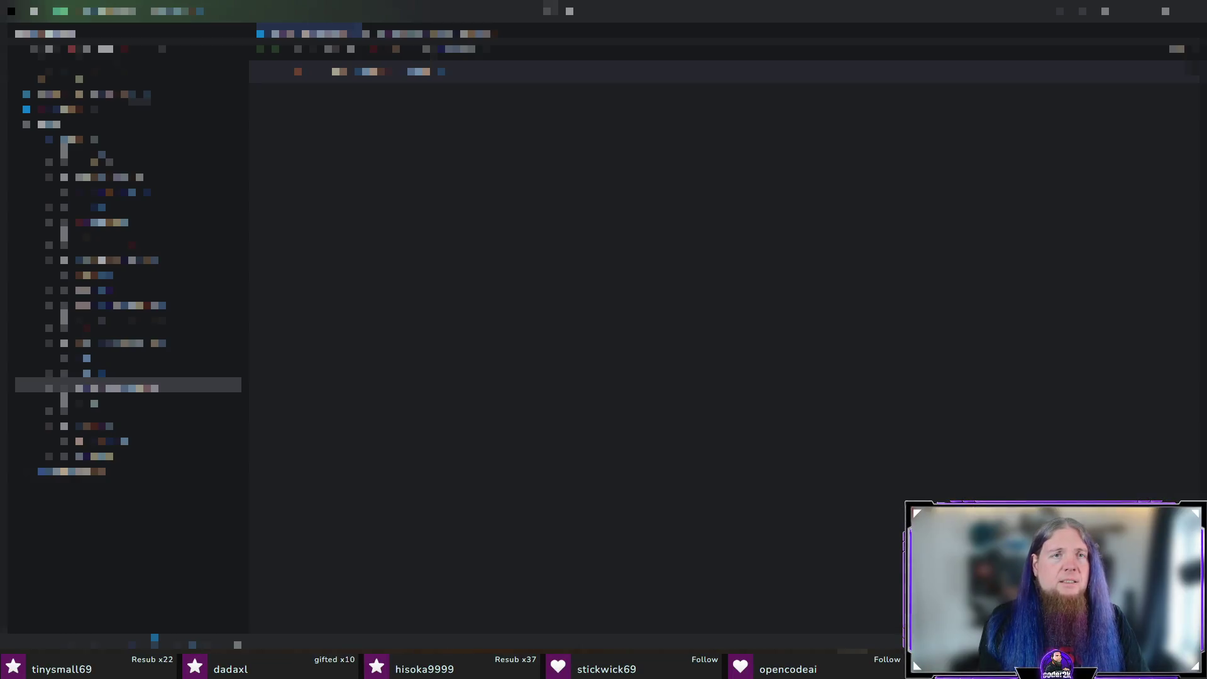
key(Return)
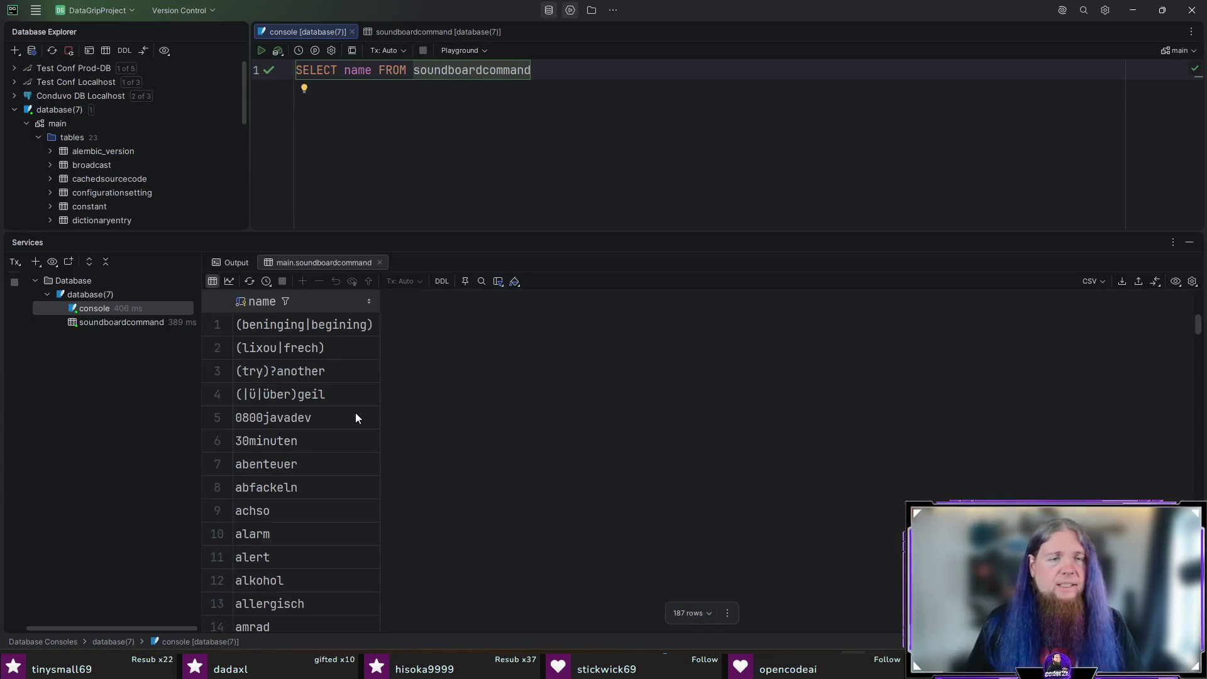
Step: Scroll through the soundboardcommand name results and resize the results panel
scroll(330, 367, down, 20)
scroll(334, 380, down, 20)
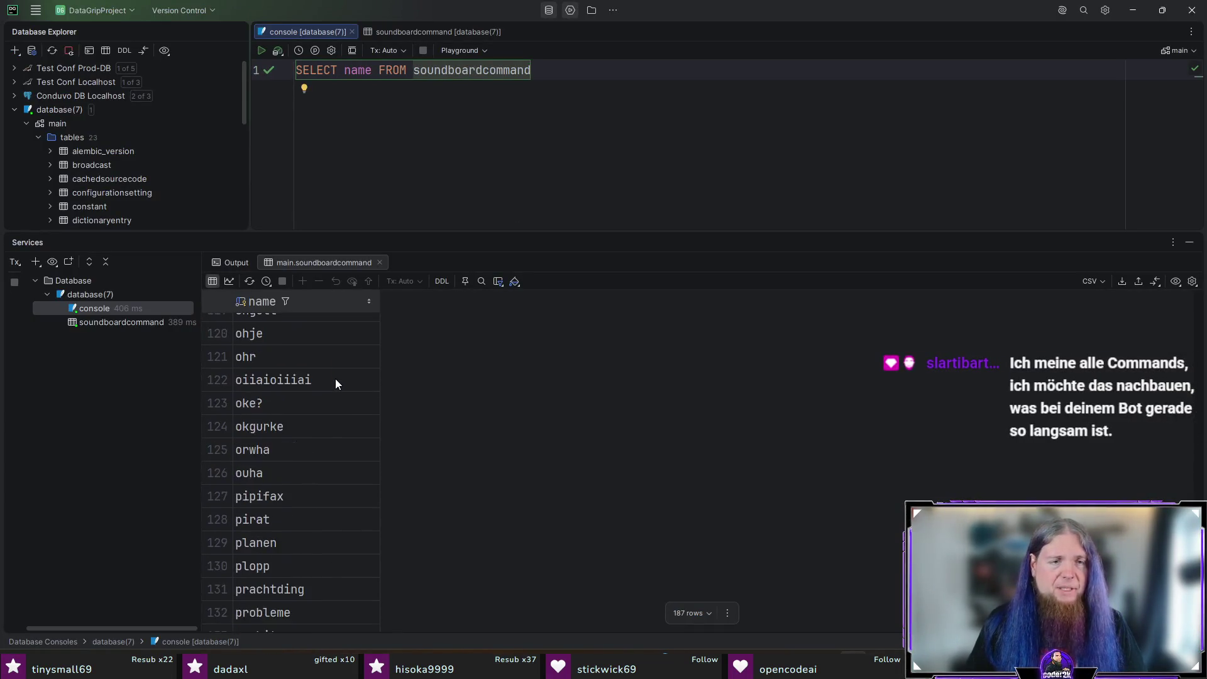
scroll(335, 388, down, 3)
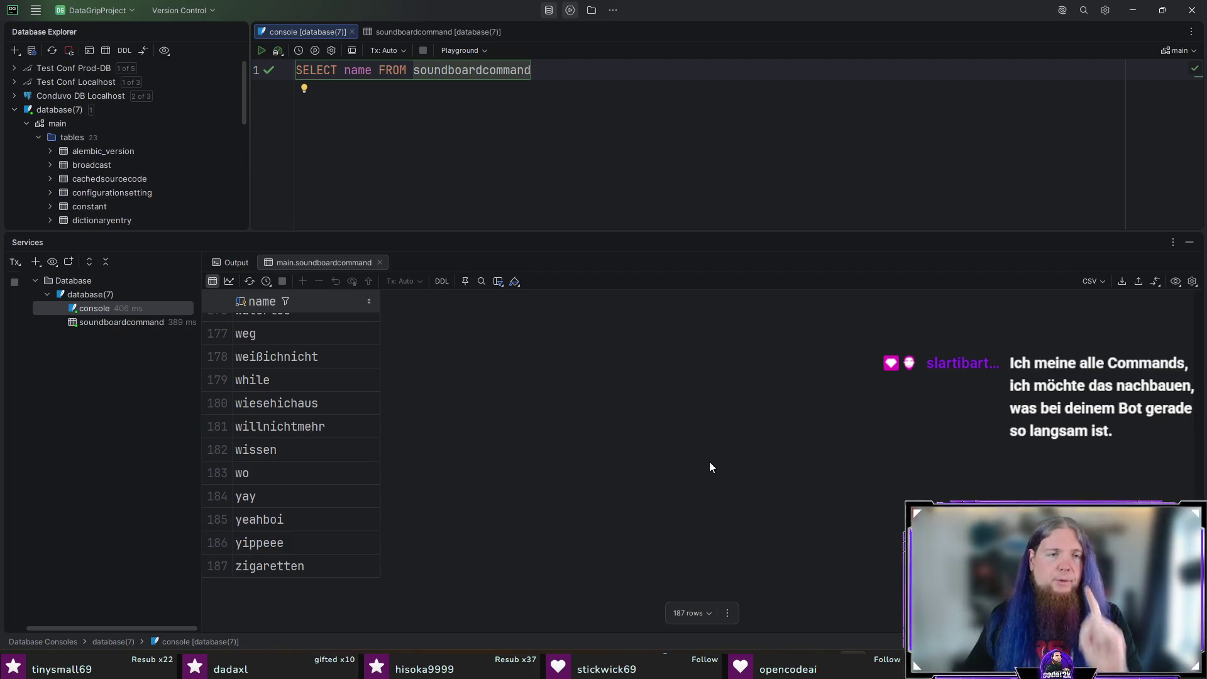
drag(1196, 616, 1187, 323)
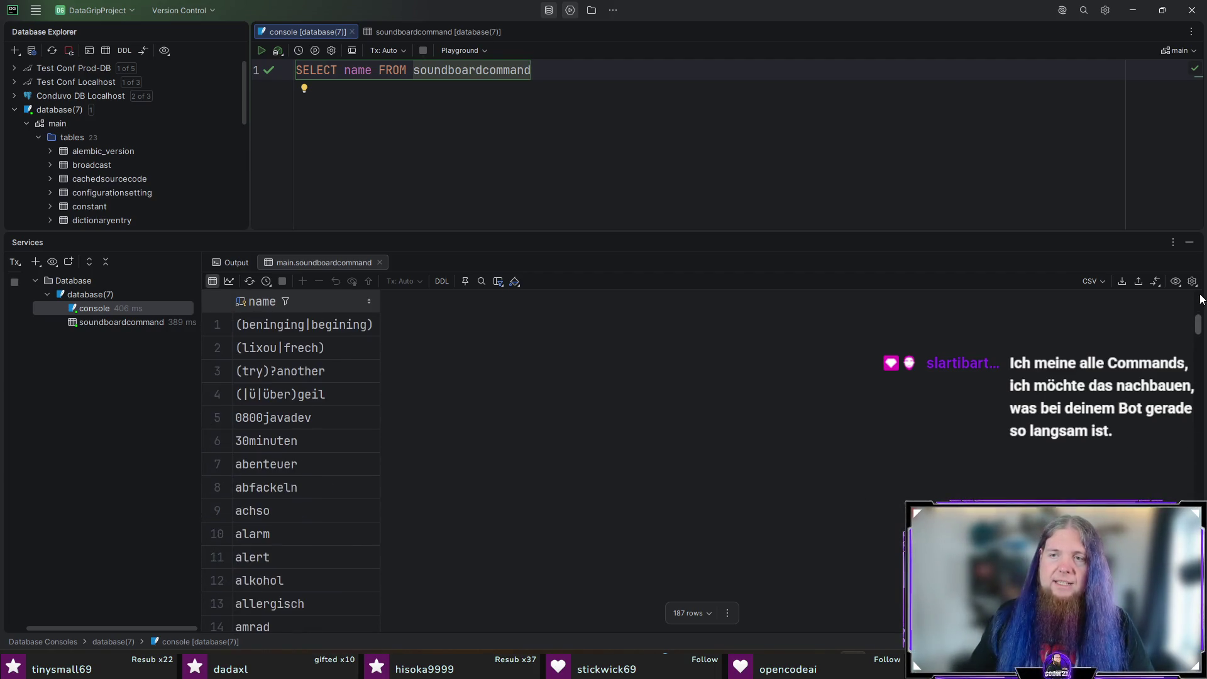
scroll(710, 443, down, 3)
scroll(704, 447, up, 3)
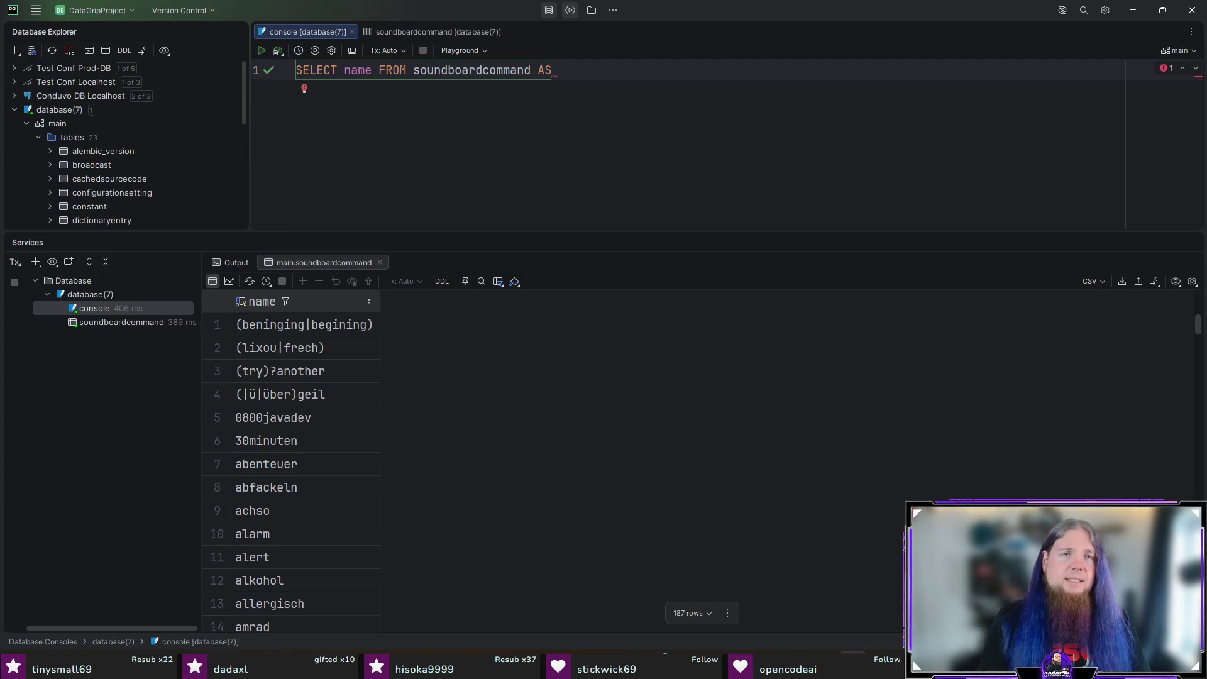
Step: Alias the column as 'name AS command', re-run for 187 rows, and enlarge the editor
click(372, 70)
text(AS com)
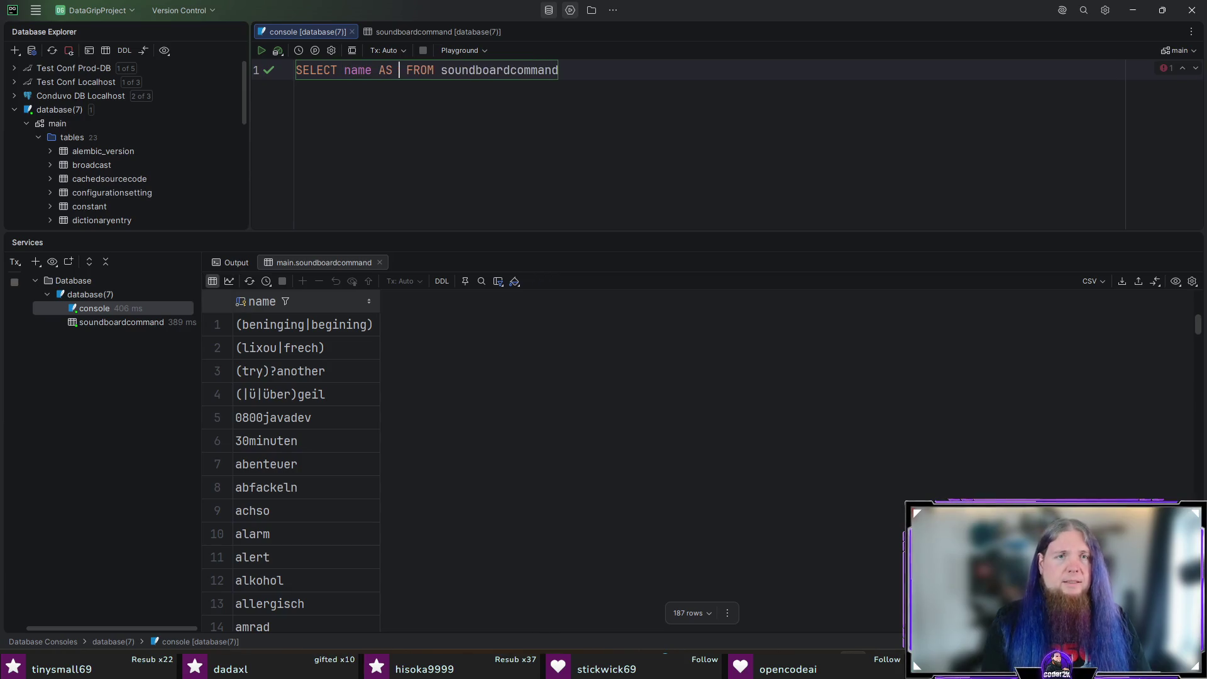
text(mand)
key(ctrl+Return)
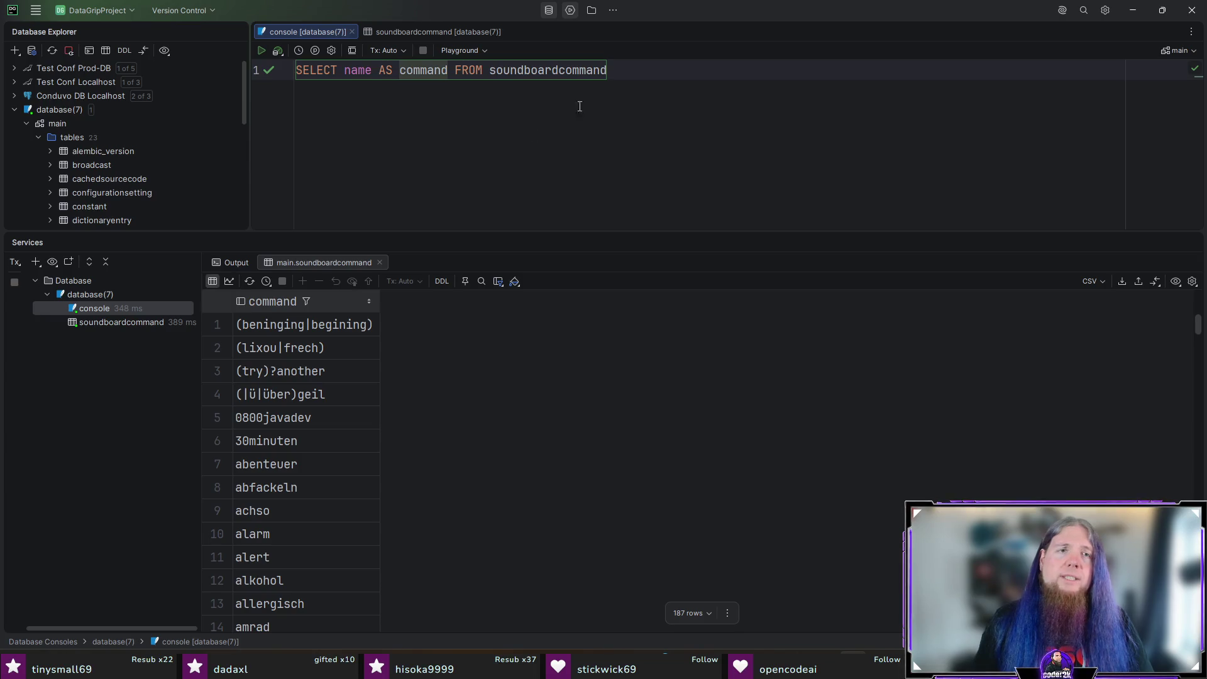
click(665, 76)
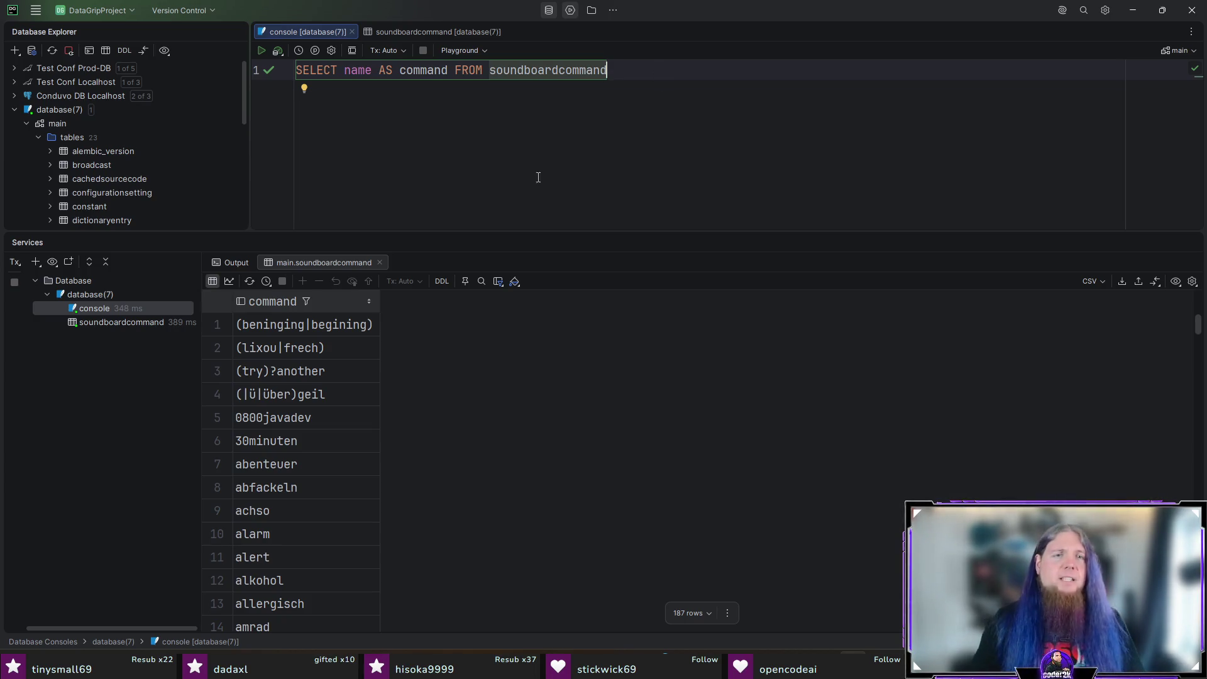
drag(522, 232, 530, 329)
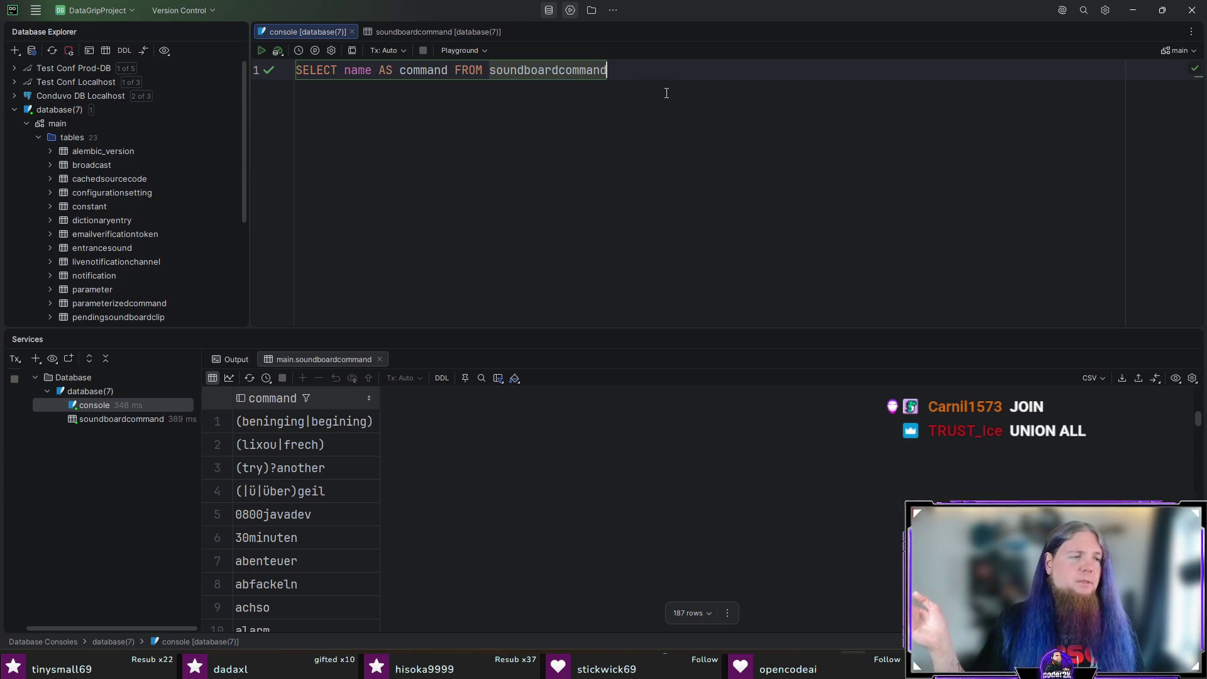
Step: Add a second line 'UNION ALL SELECT command FROM parameterizedcommand;' to the query
key(Return)
text(SELEC)
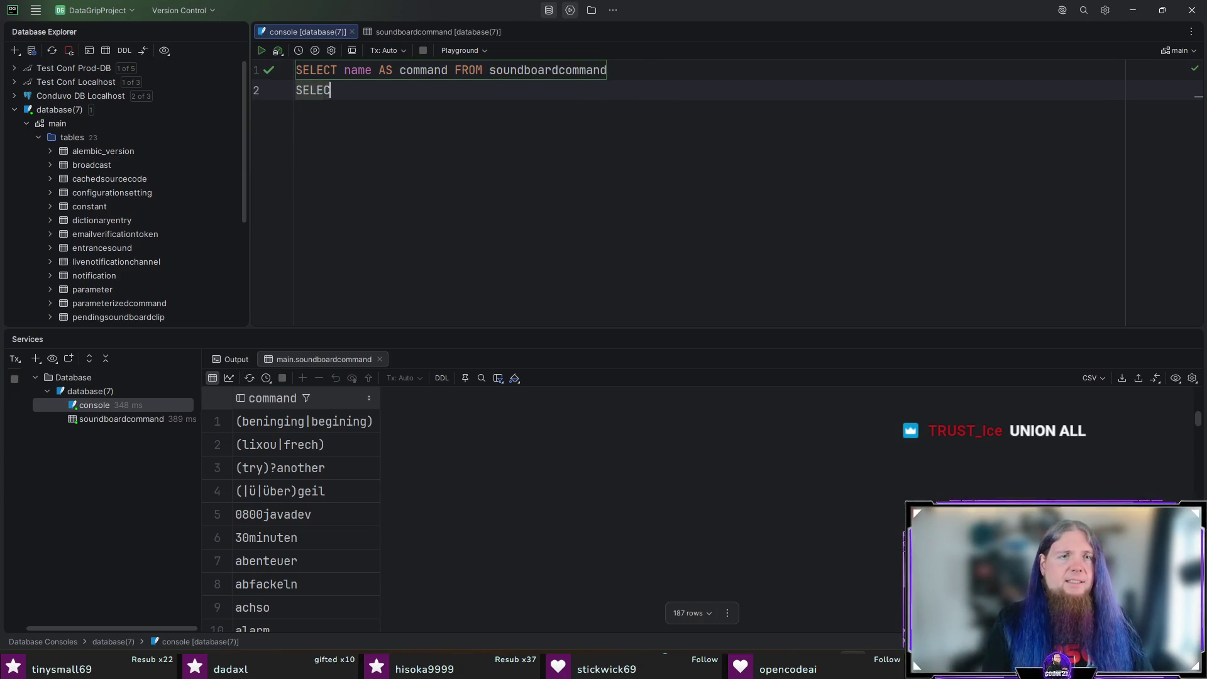
text(T command fr)
key(BackSpace)
key(BackSpace)
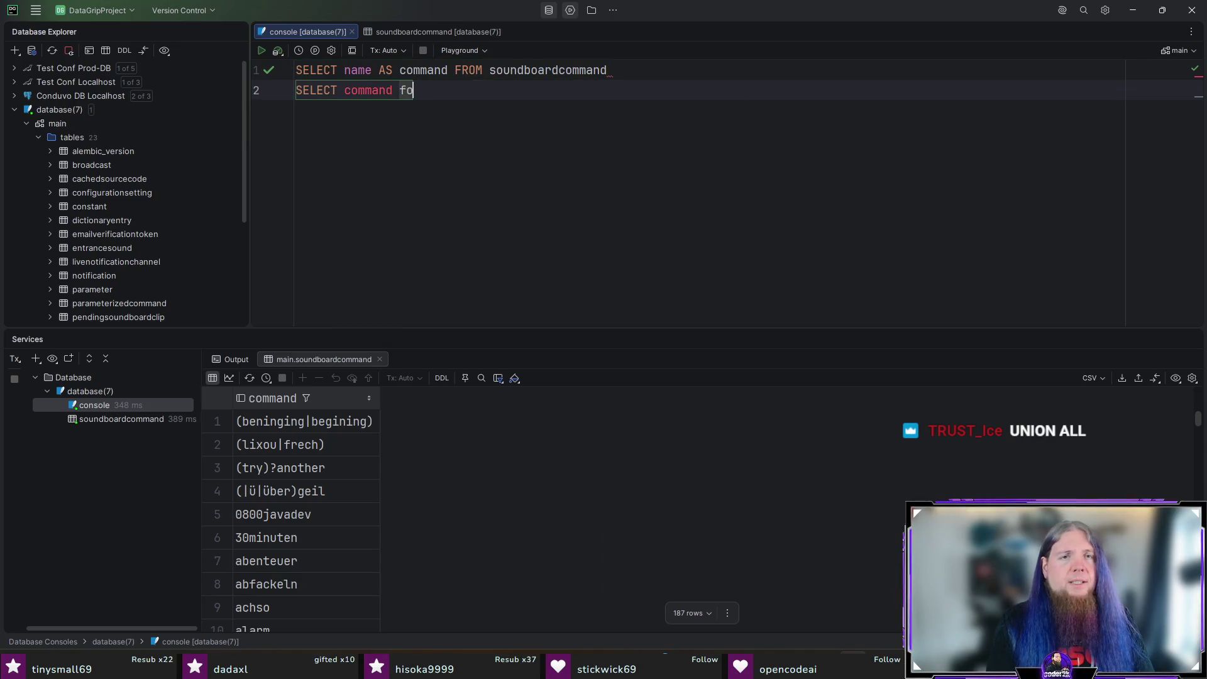
text(FROM para)
key(Down)
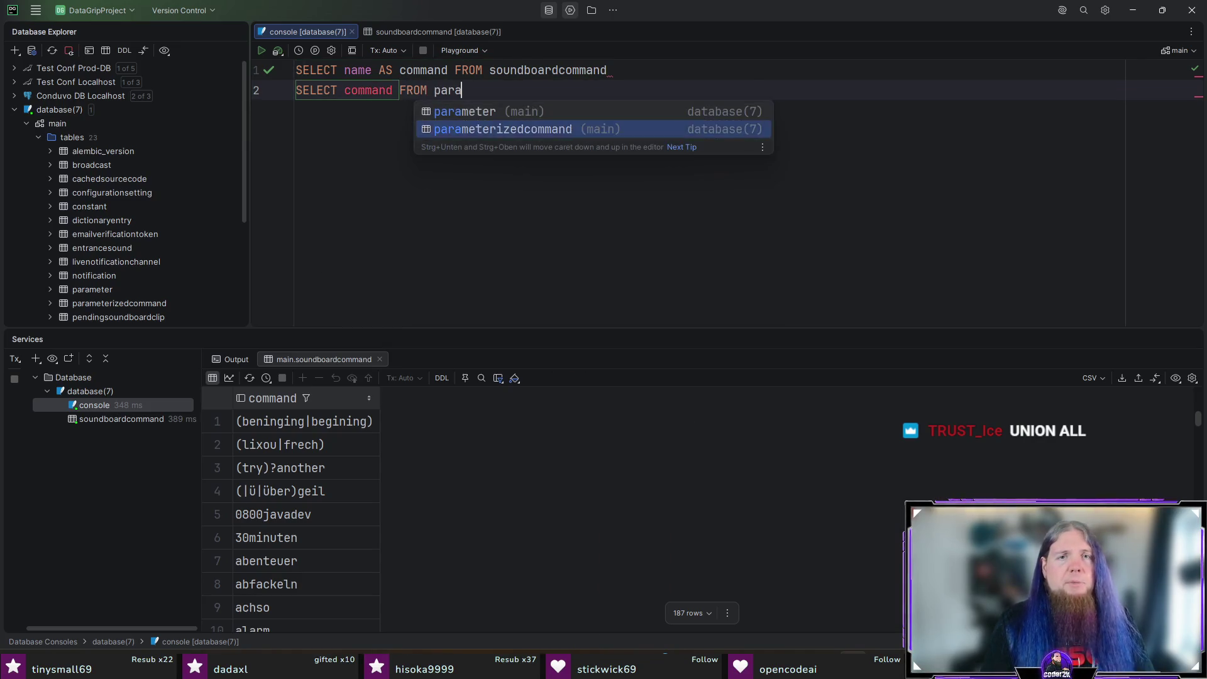
key(Return)
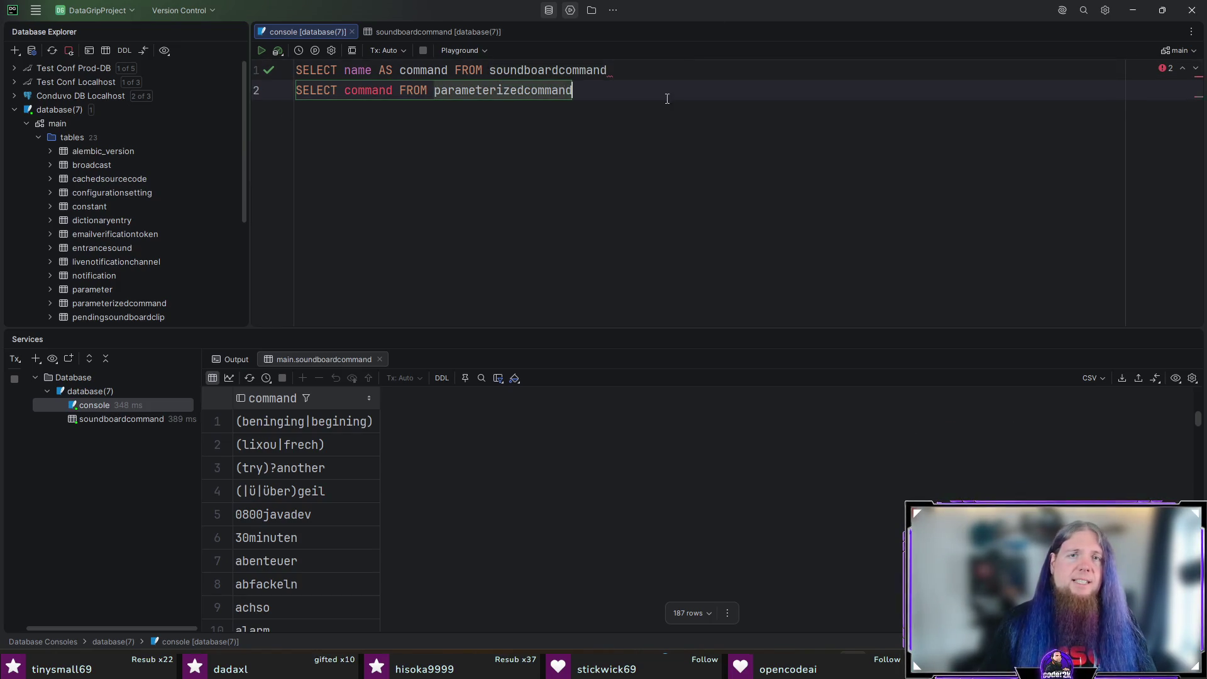
key(Home)
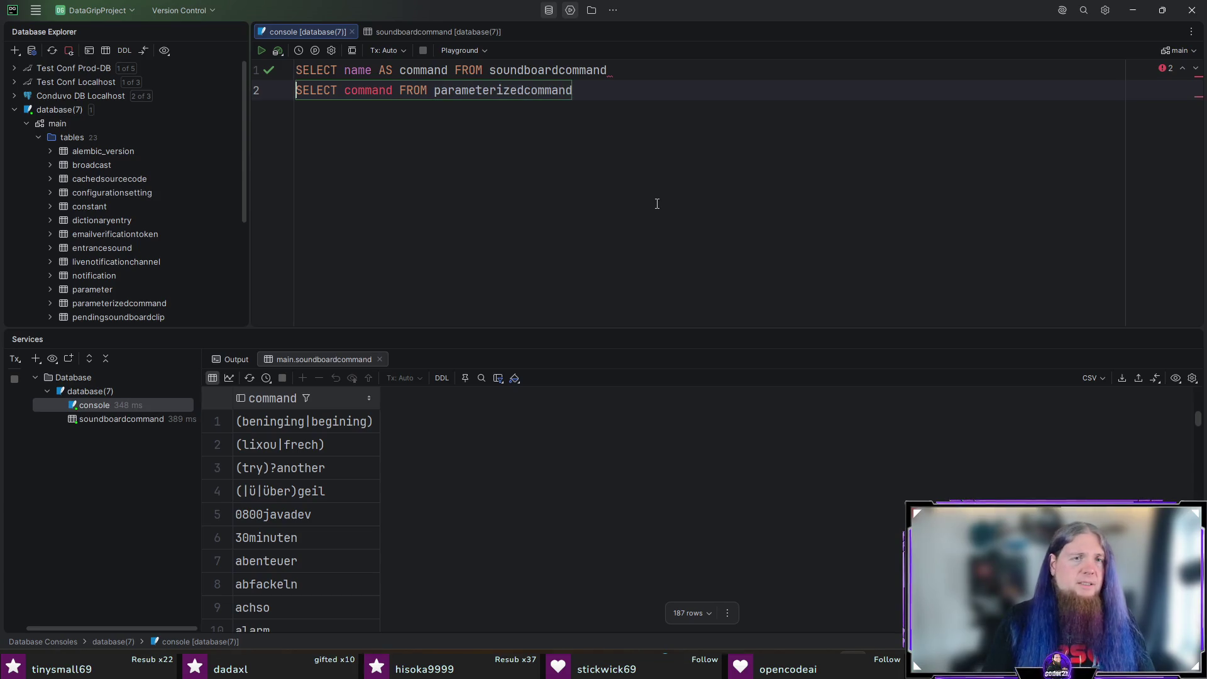
text(UNION AL)
key(Return)
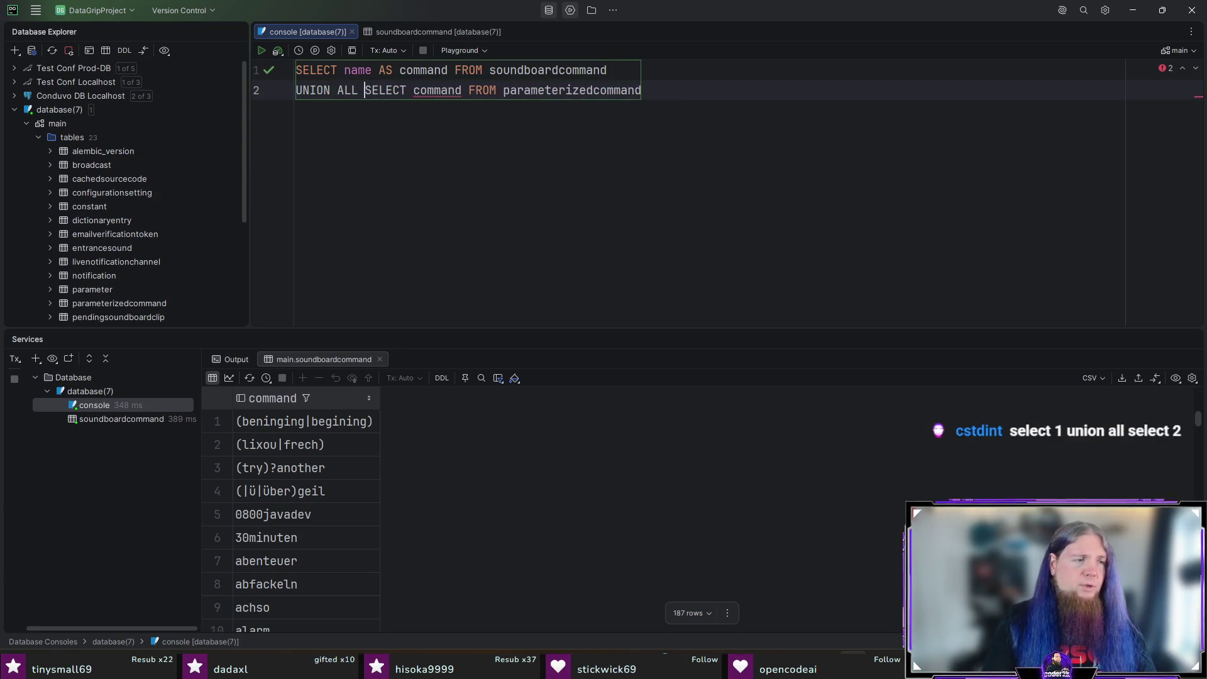
key(End)
text(;)
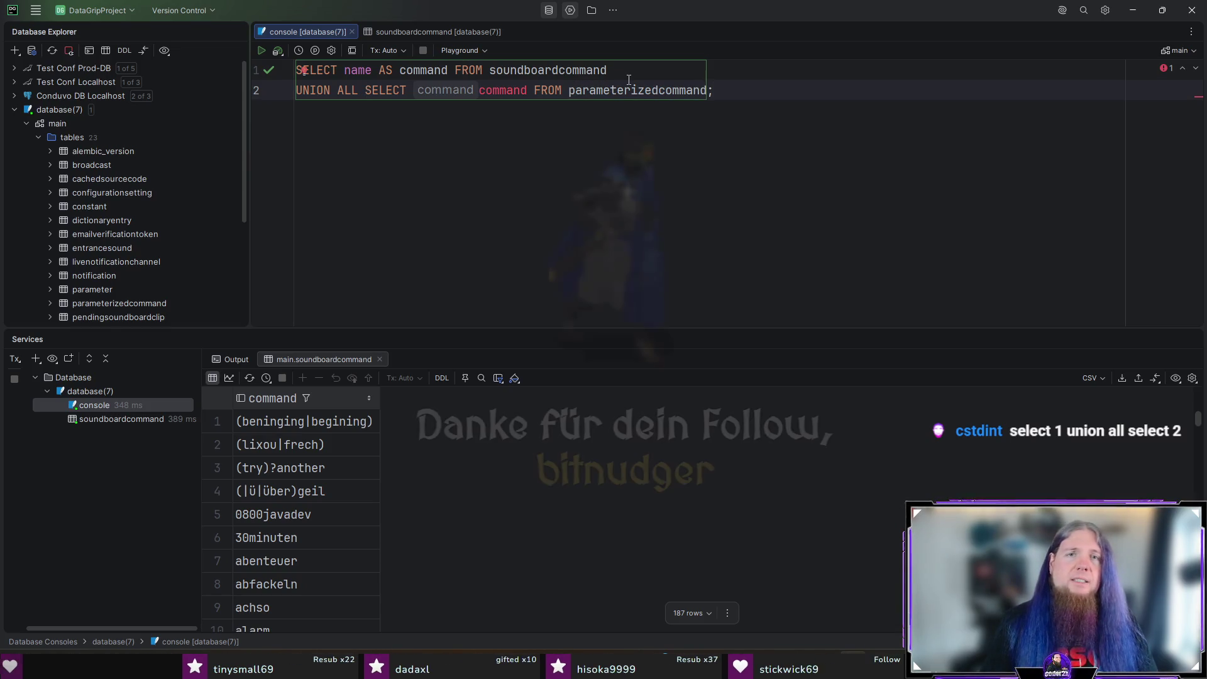
Step: Check parameterizedcommand's columns, then change line 2 to select 'name AS command'
mouse_move(501, 88)
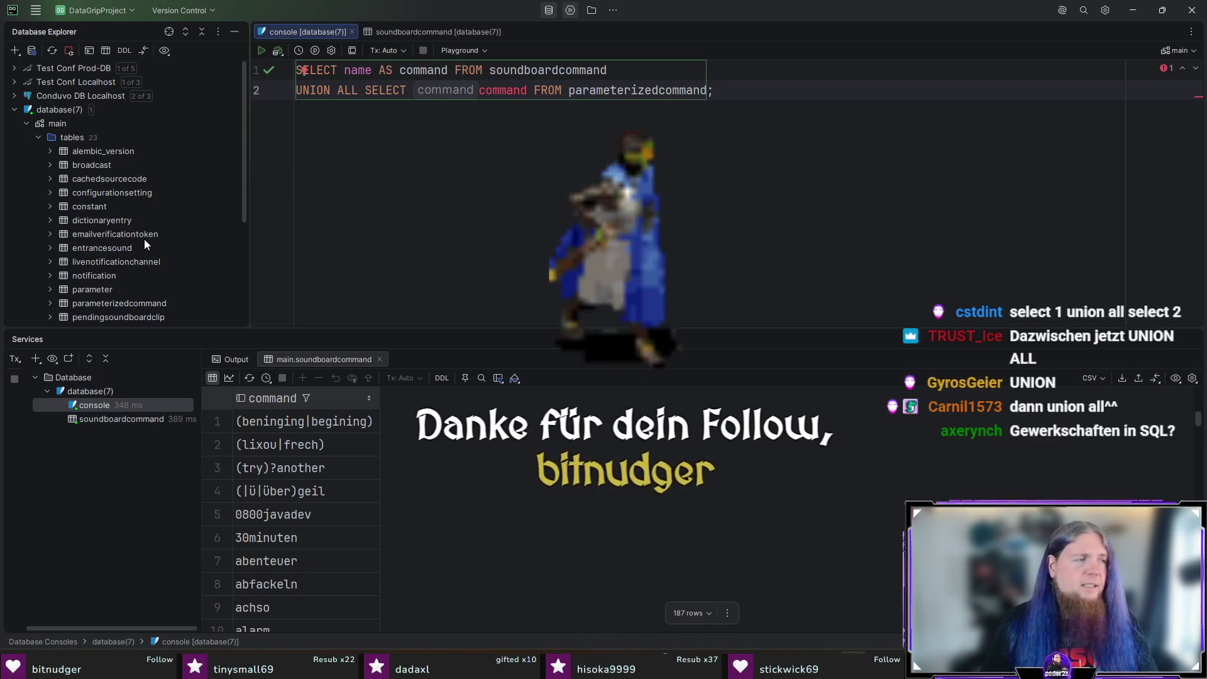
scroll(144, 251, down, 3)
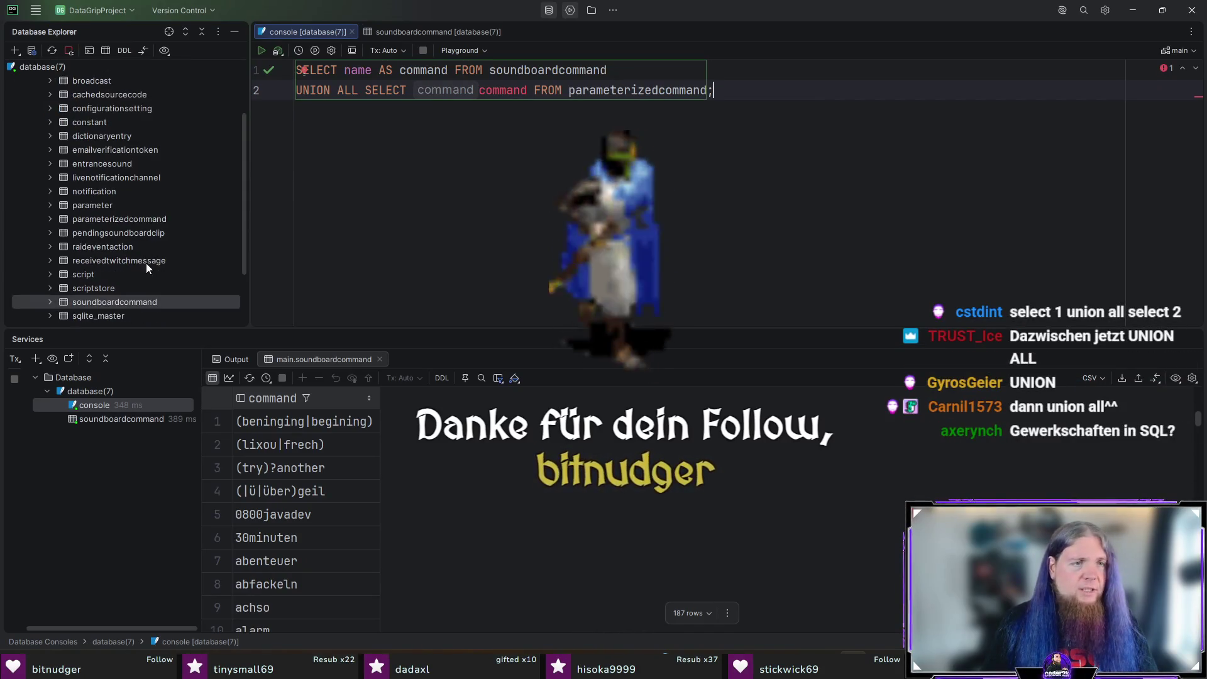
double_click(141, 217)
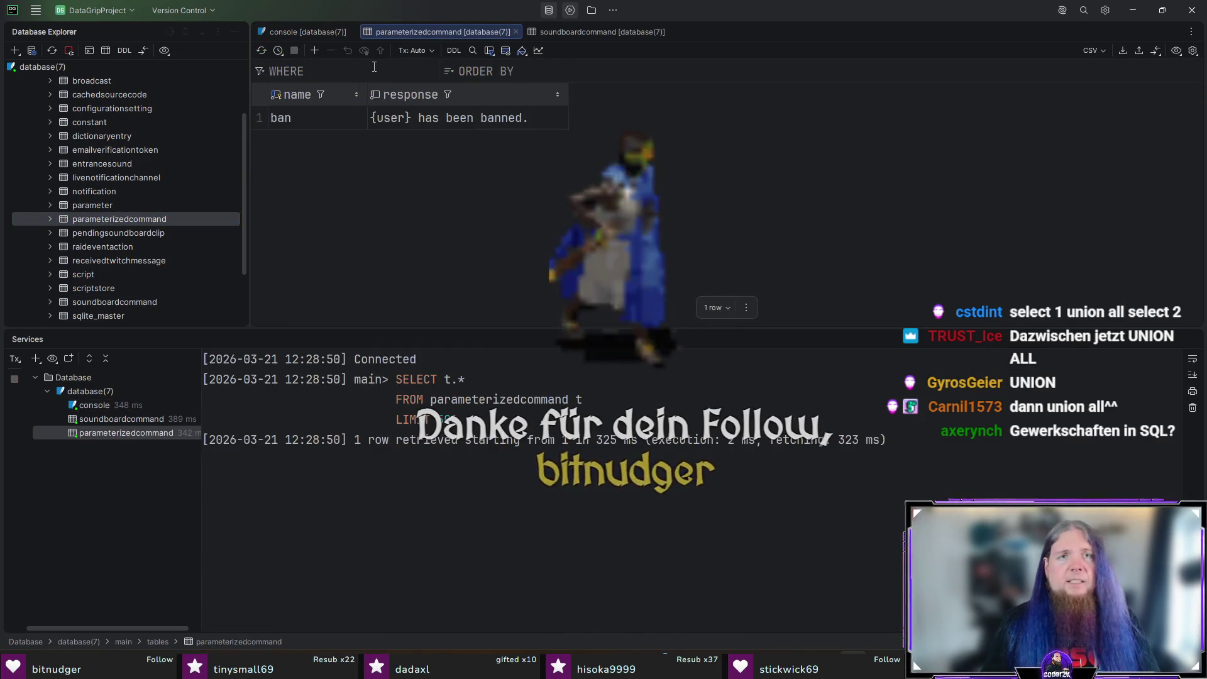
middle_click(393, 33)
click(444, 93)
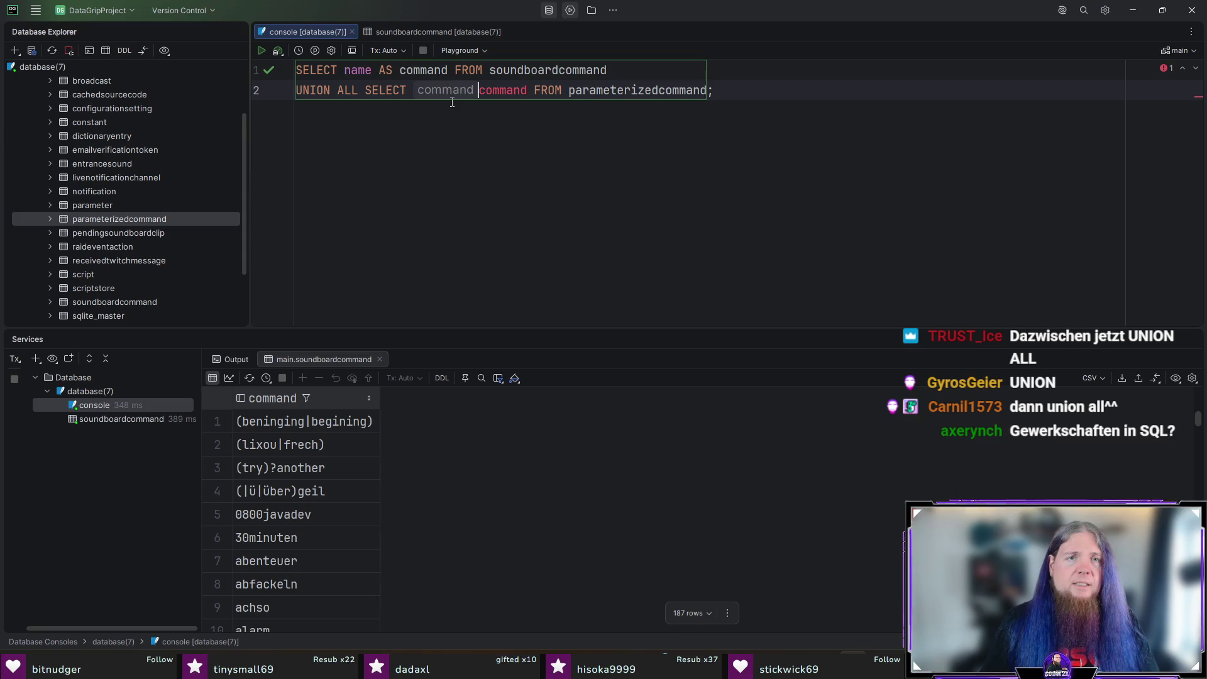
text(name aS)
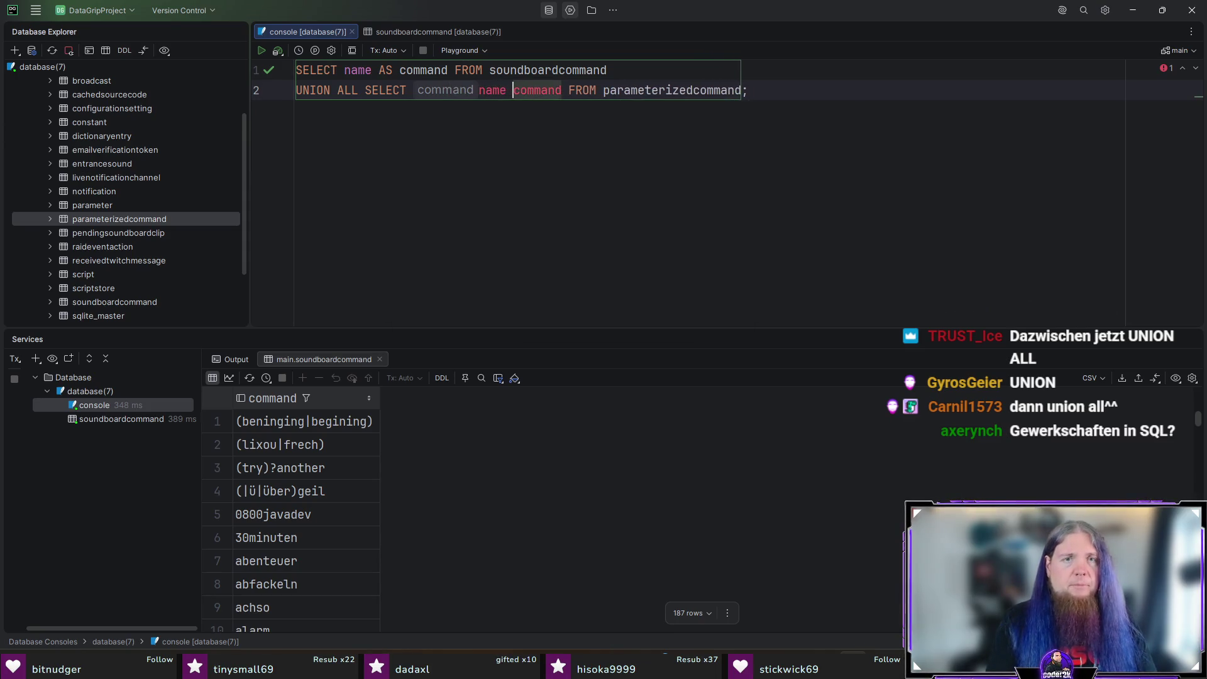
key(BackSpace)
key(BackSpace)
key(BackSpace)
text(AS)
Step: Run the full UNION ALL statement, returning 188 command rows
key(ctrl+Return)
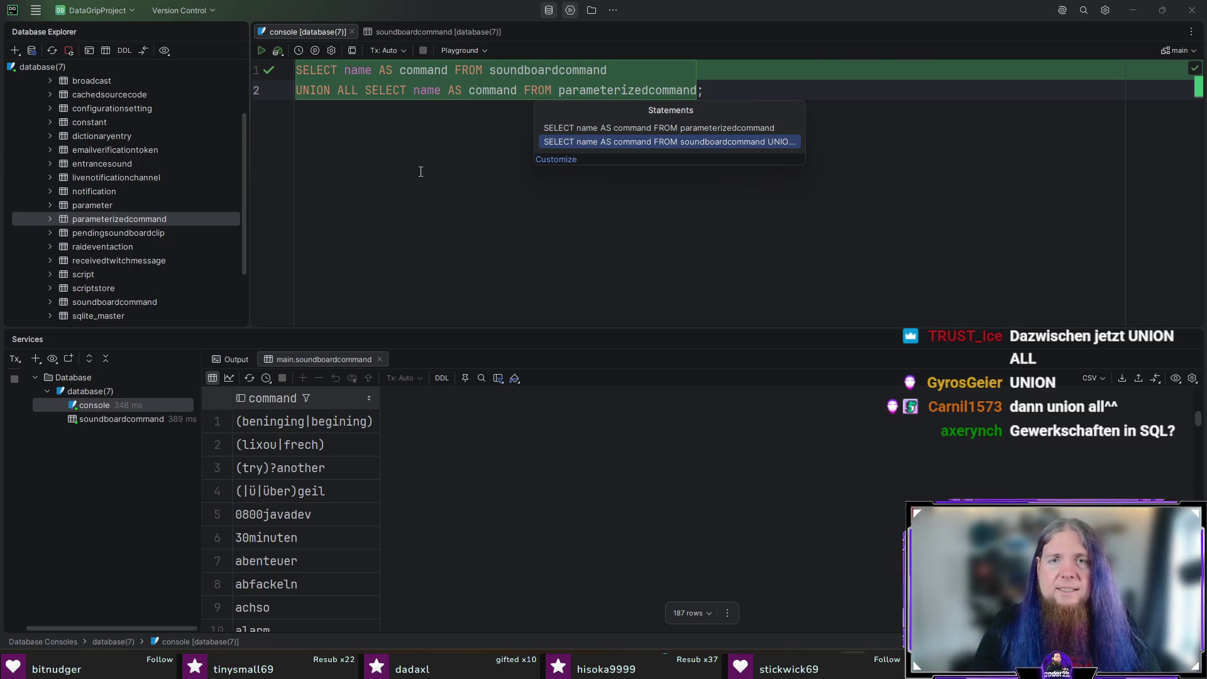
key(Escape)
key(End)
key(ctrl+Return)
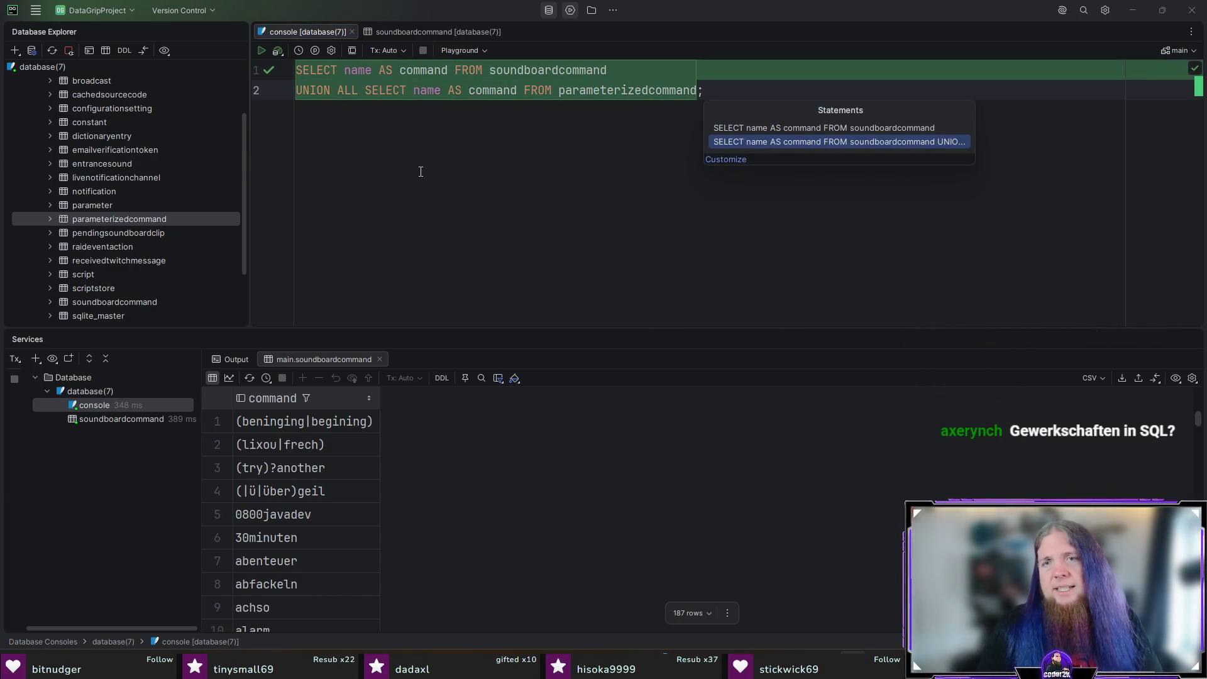
key(Up)
key(Down)
key(Up)
key(Down)
key(Return)
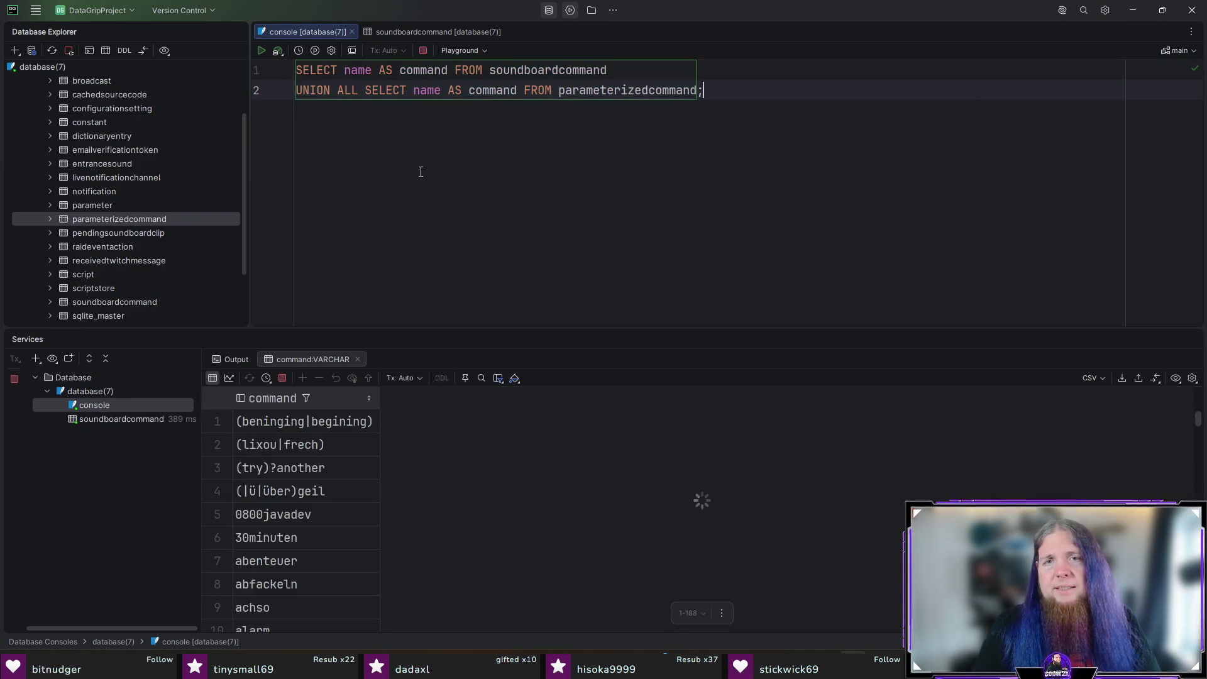
Step: Scroll the results down to 'ban' and remove the semicolon ending line 2
scroll(648, 468, down, 15)
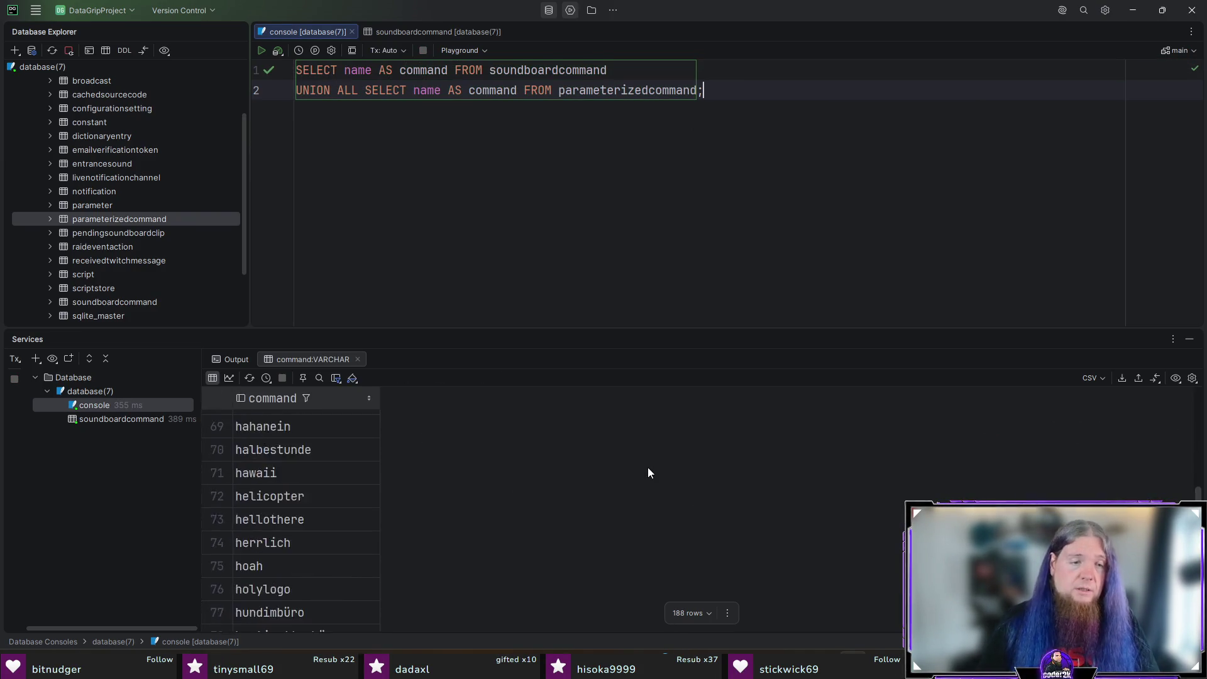
scroll(648, 467, down, 20)
scroll(647, 474, up, 1)
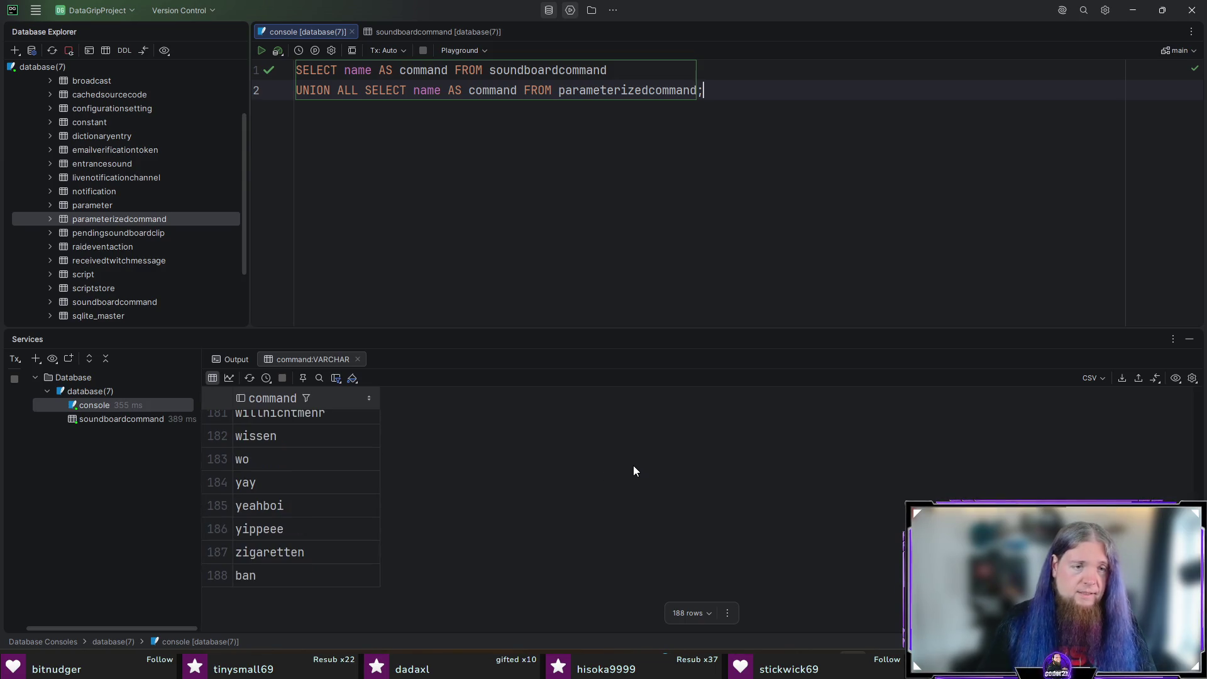
scroll(280, 540, up, 5)
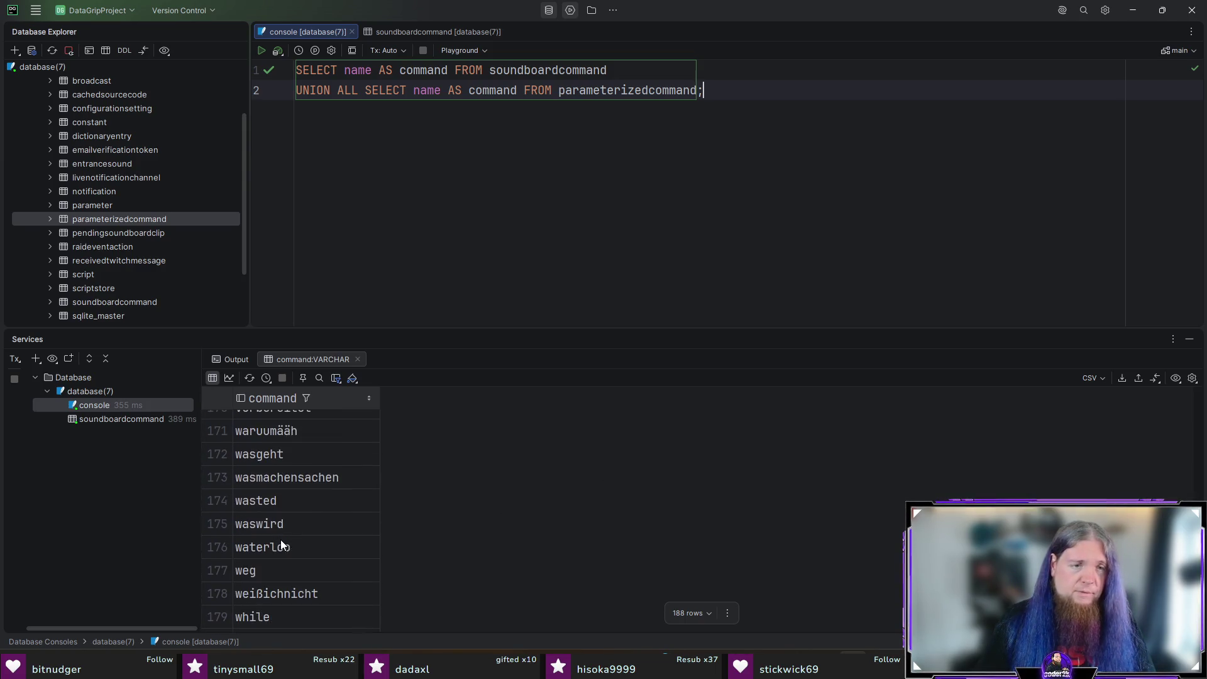
scroll(299, 526, down, 2)
scroll(309, 523, down, 3)
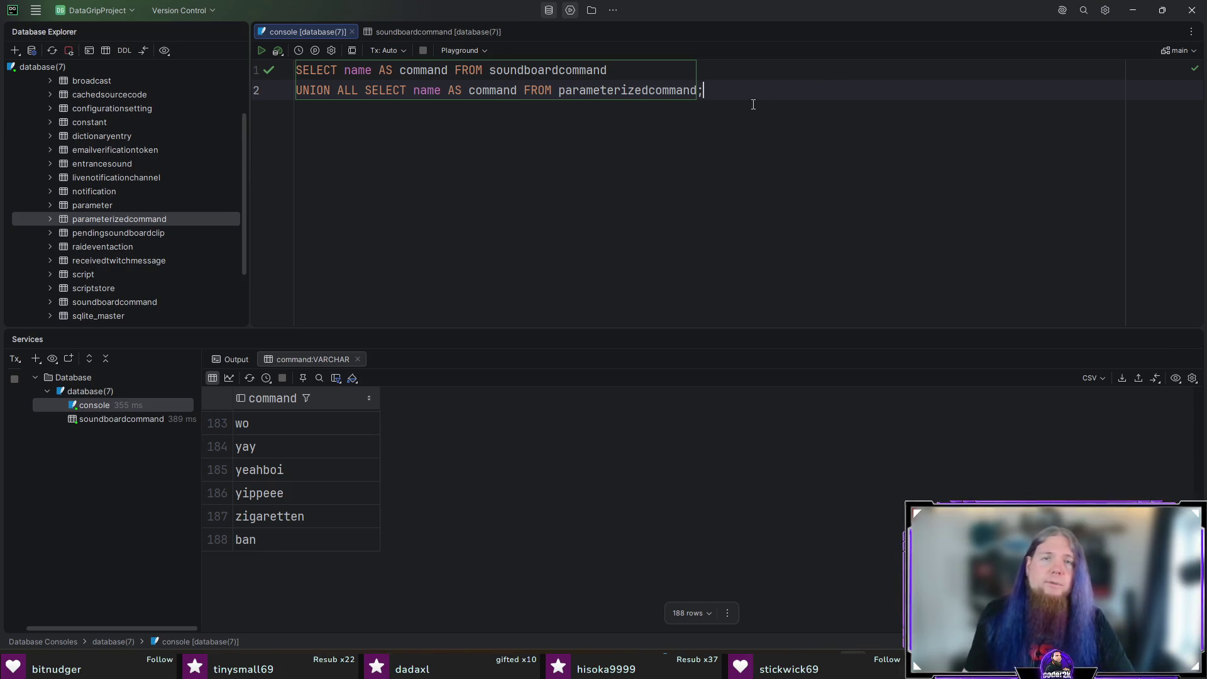
key(BackSpace)
Step: Add line 3 'UNION ALL SELECT name AS command FROM staticcommand;' and run the three-part query
key(Escape)
key(Return)
text(UNION ALL SELE)
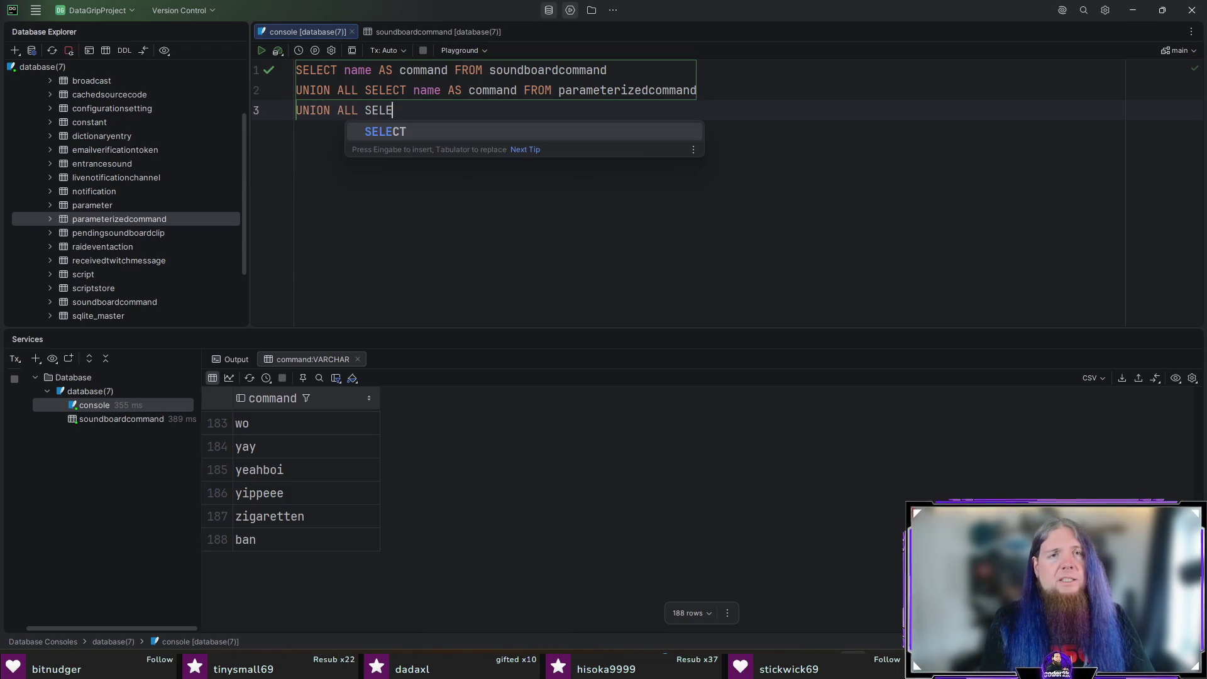
text(CT name FROM)
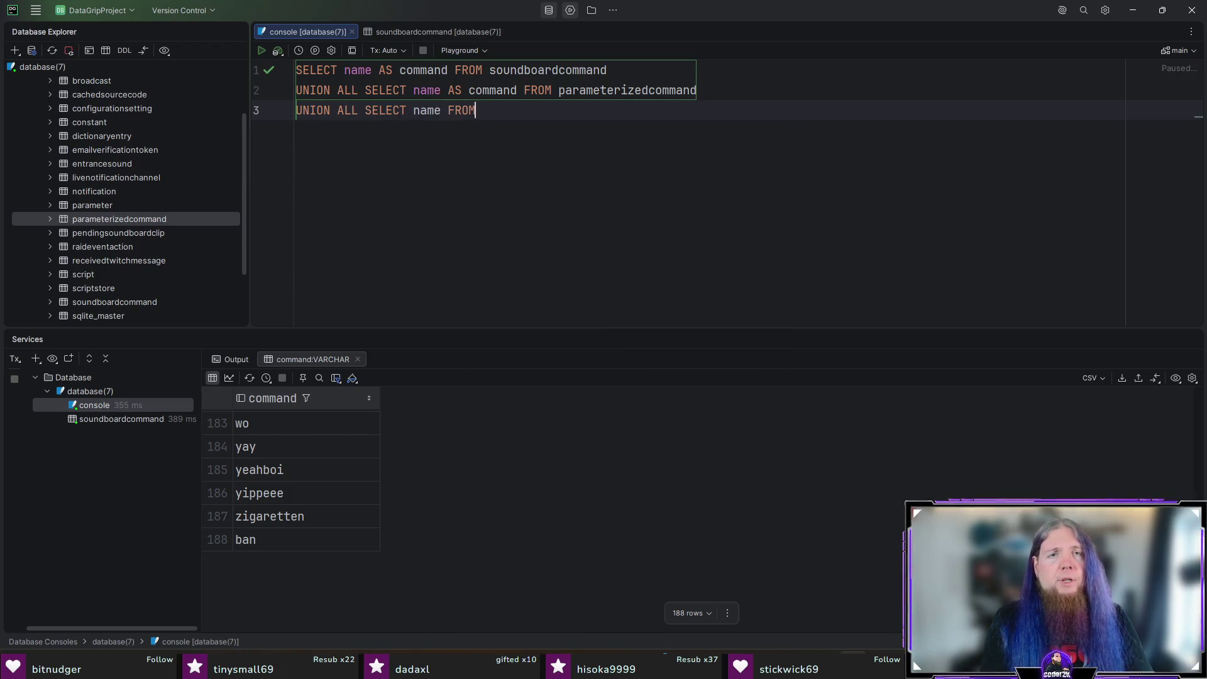
key(BackSpace)
key(BackSpace)
key(BackSpace)
key(BackSpace)
text(AS com)
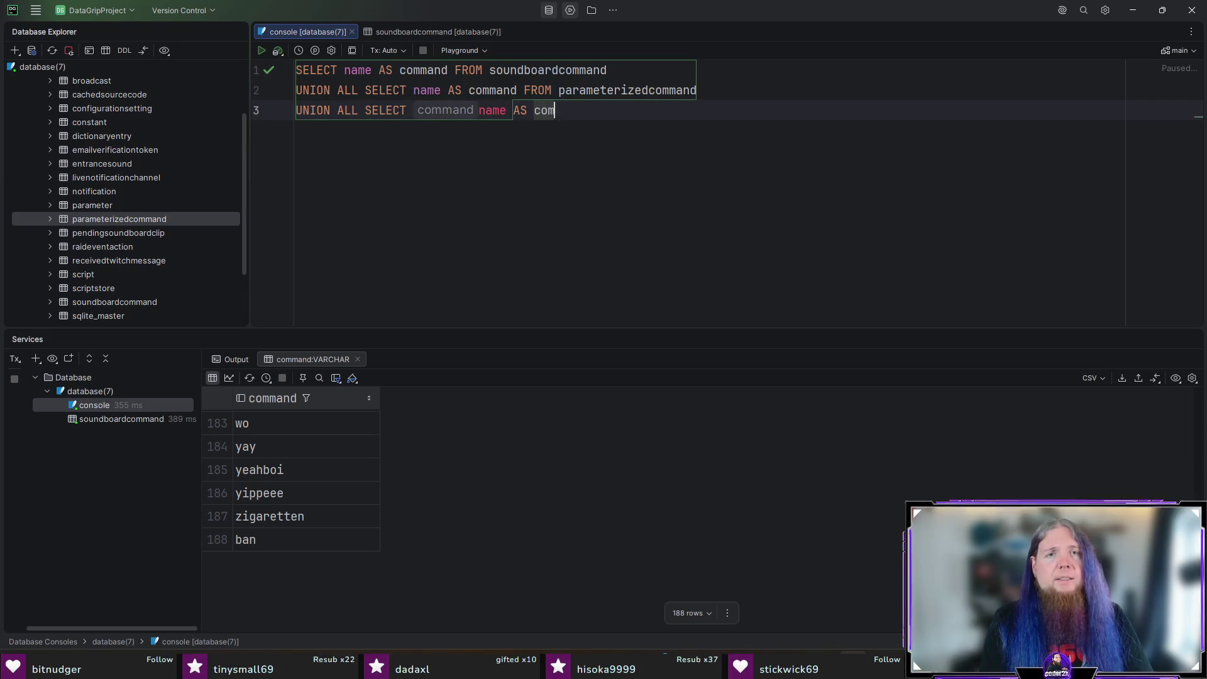
text(mand FROM sta)
key(Return)
text(;)
key(ctrl+Return)
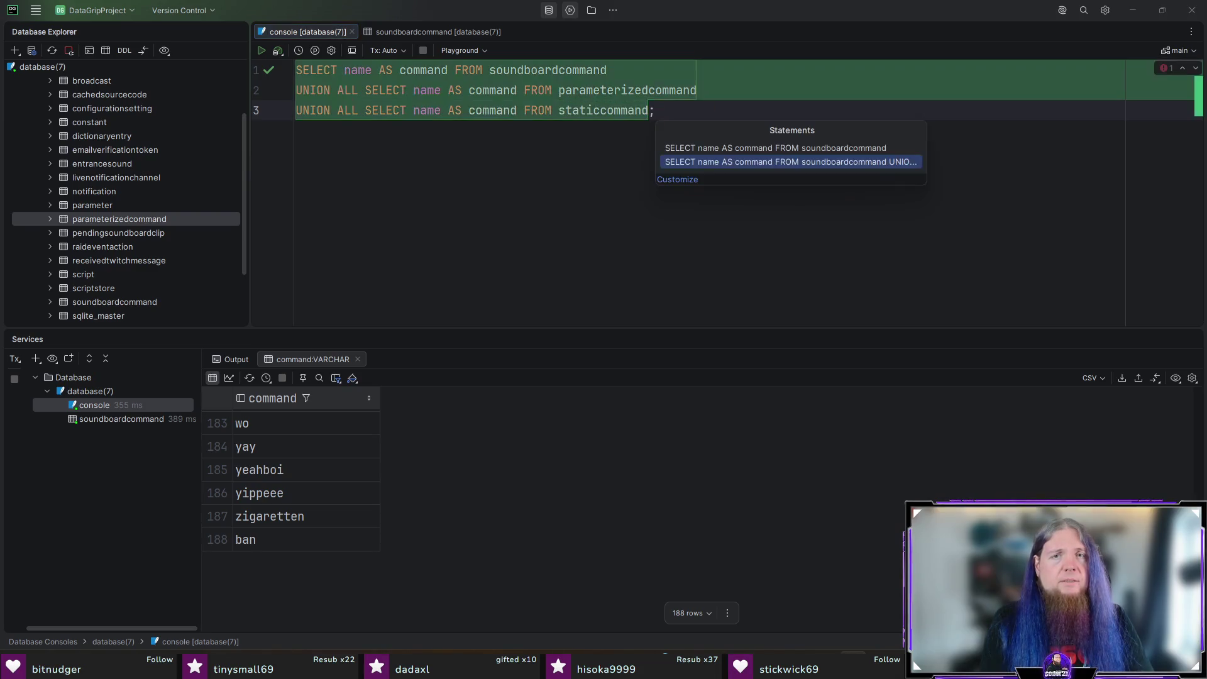
key(Return)
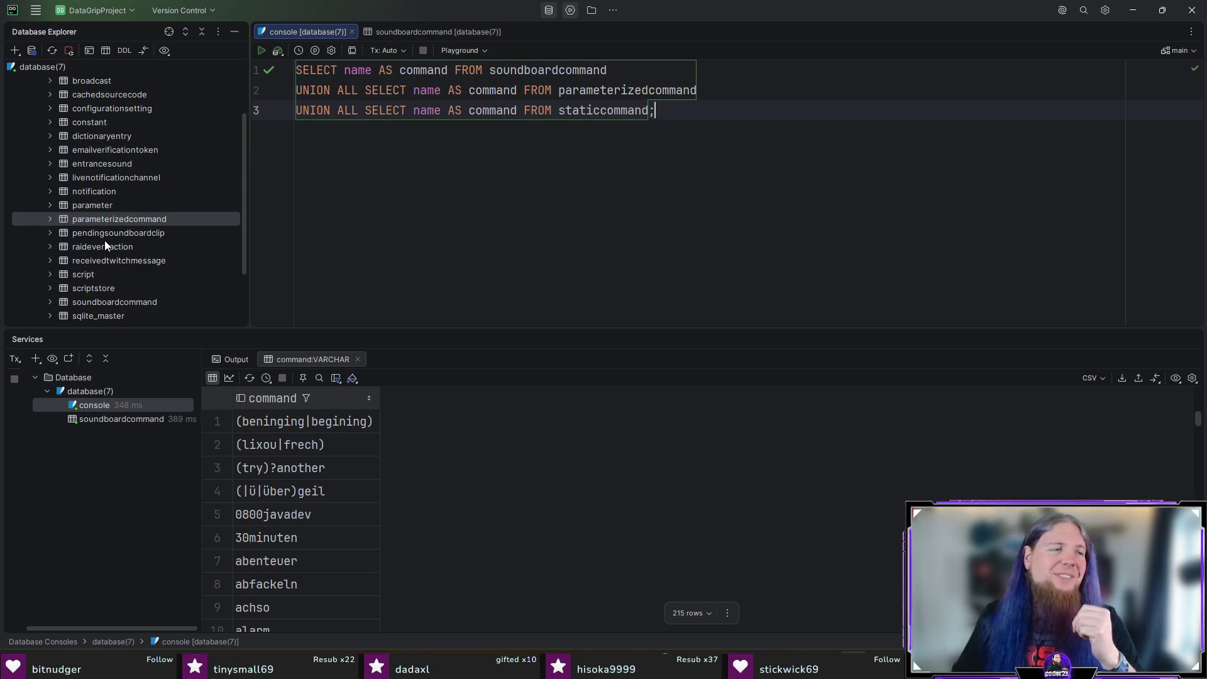
Step: Select all 215 values in the command result column
scroll(168, 219, up, 3)
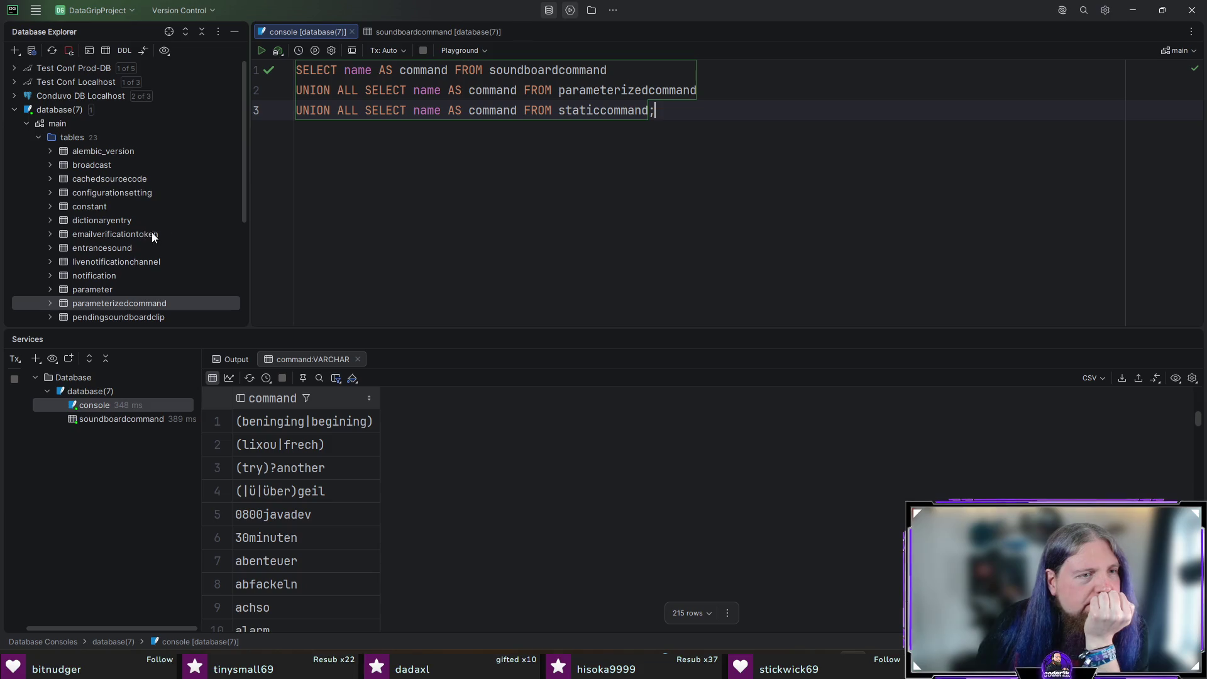
drag(247, 205, 246, 303)
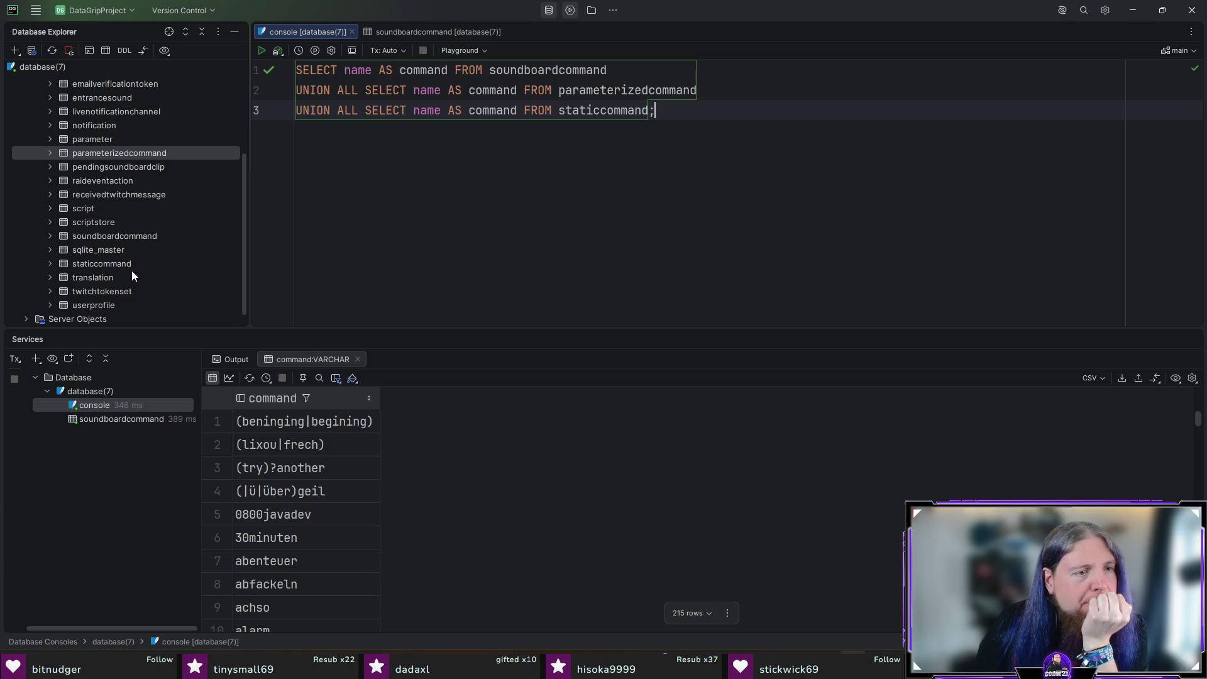
click(334, 417)
key(ctrl+a)
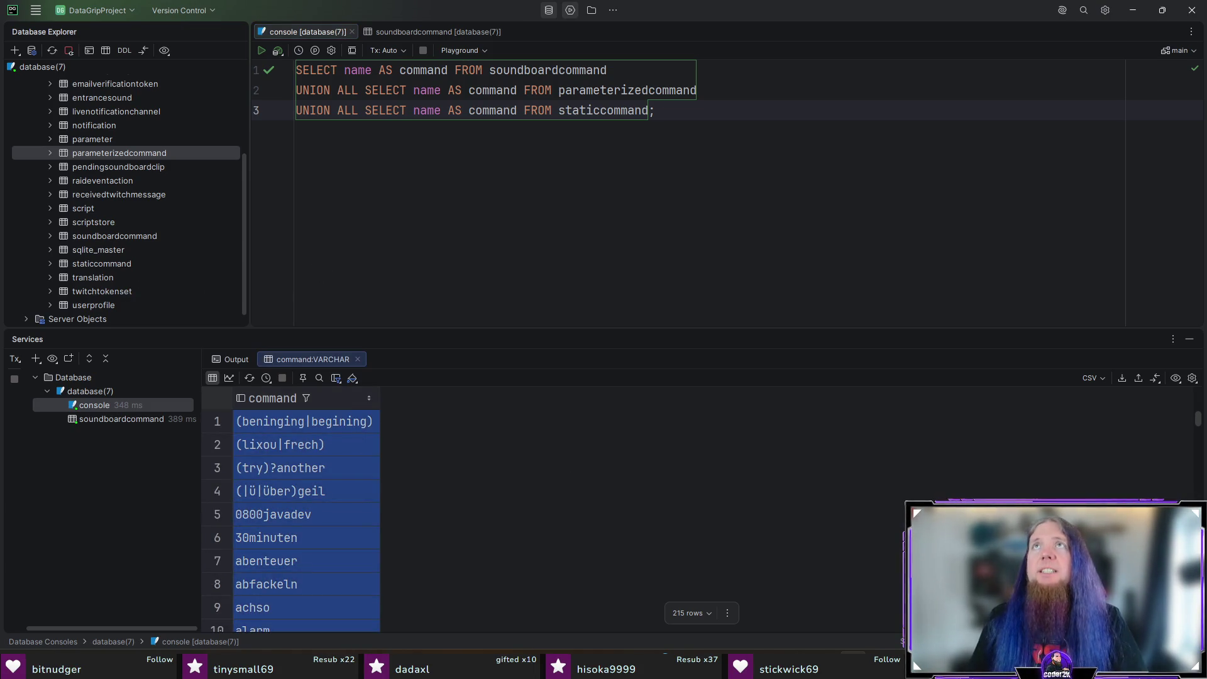
key(alt+Tab)
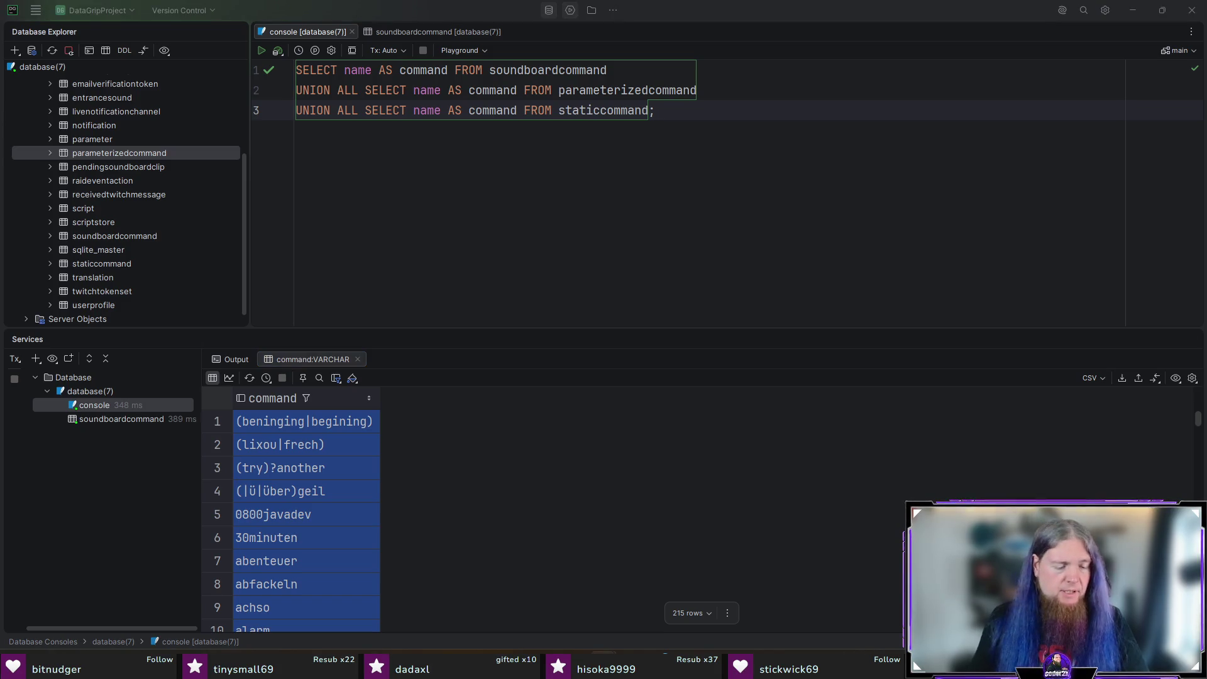
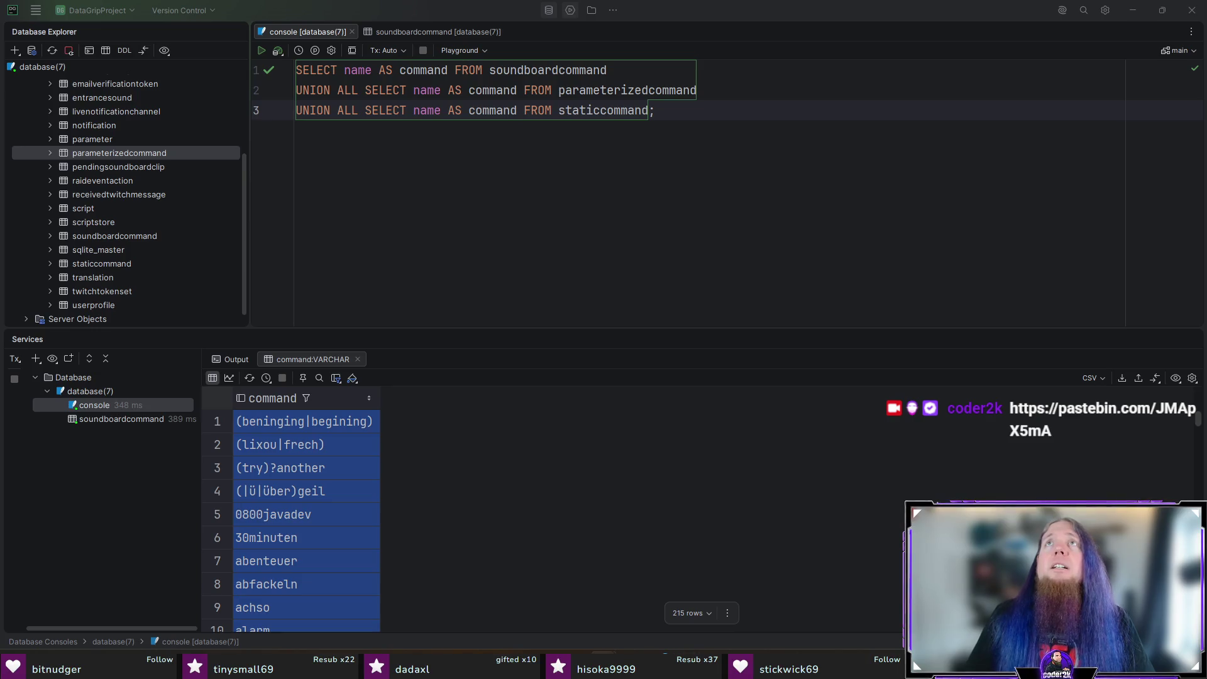
Step: Exit DataGrip after confirming, and move the 4-minute countdown window higher on screen
click(1191, 10)
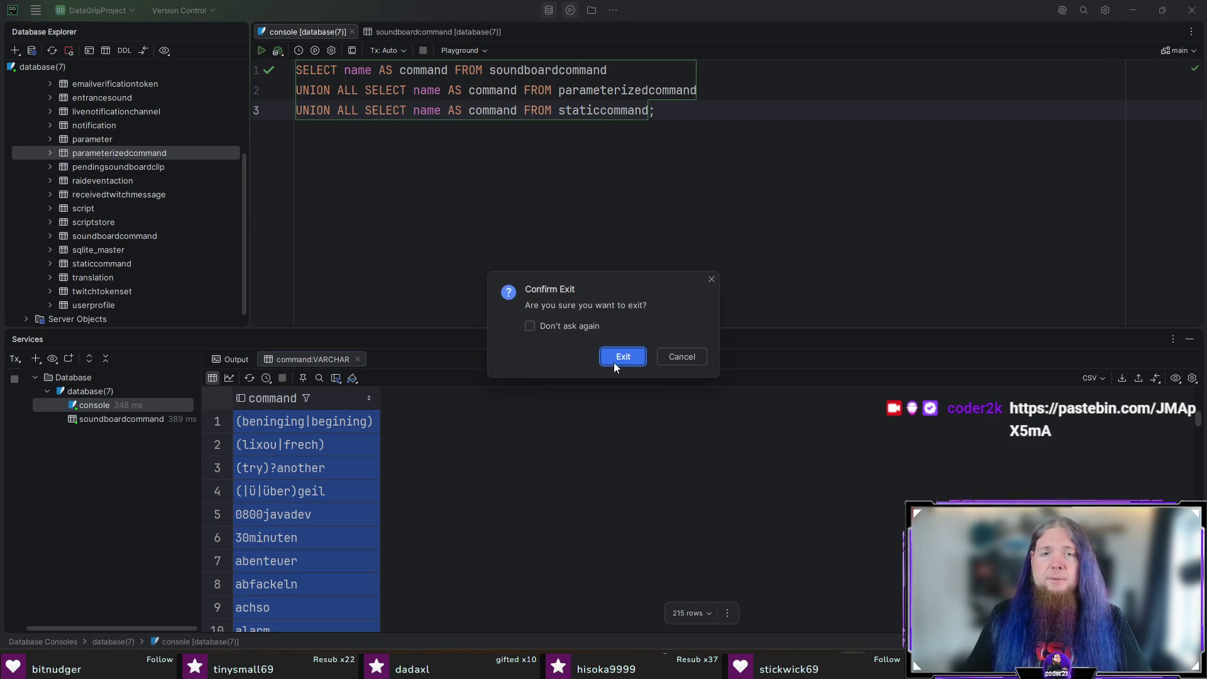
click(616, 357)
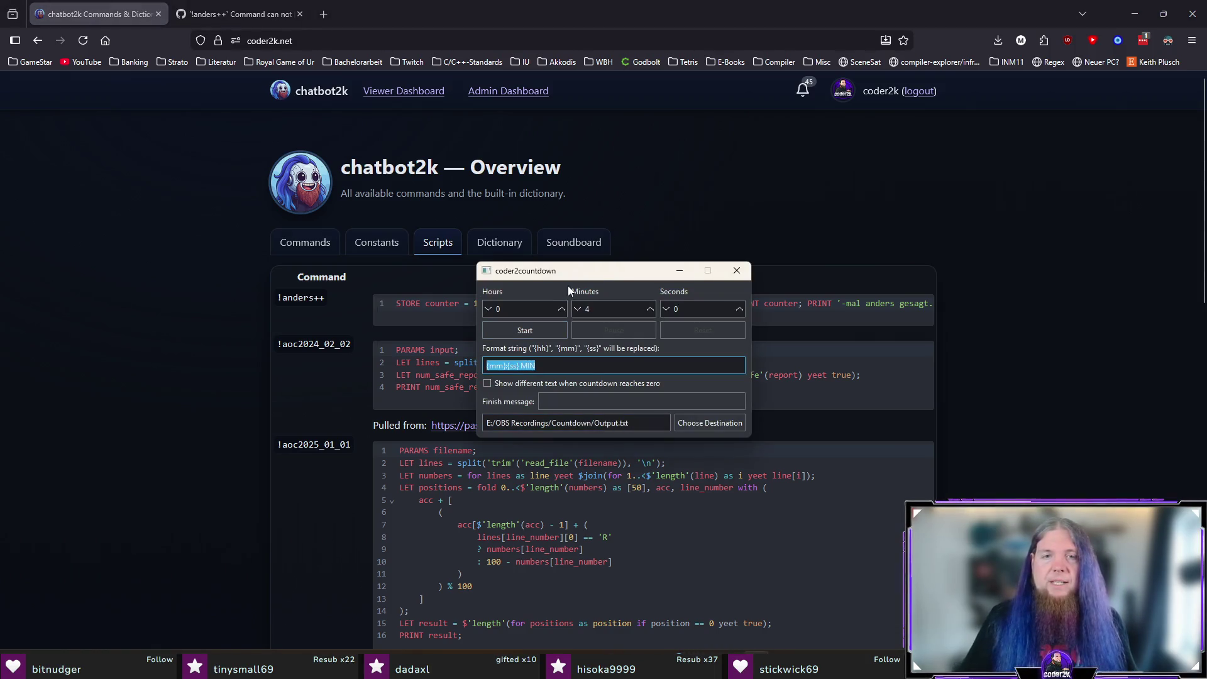
drag(608, 270, 594, 201)
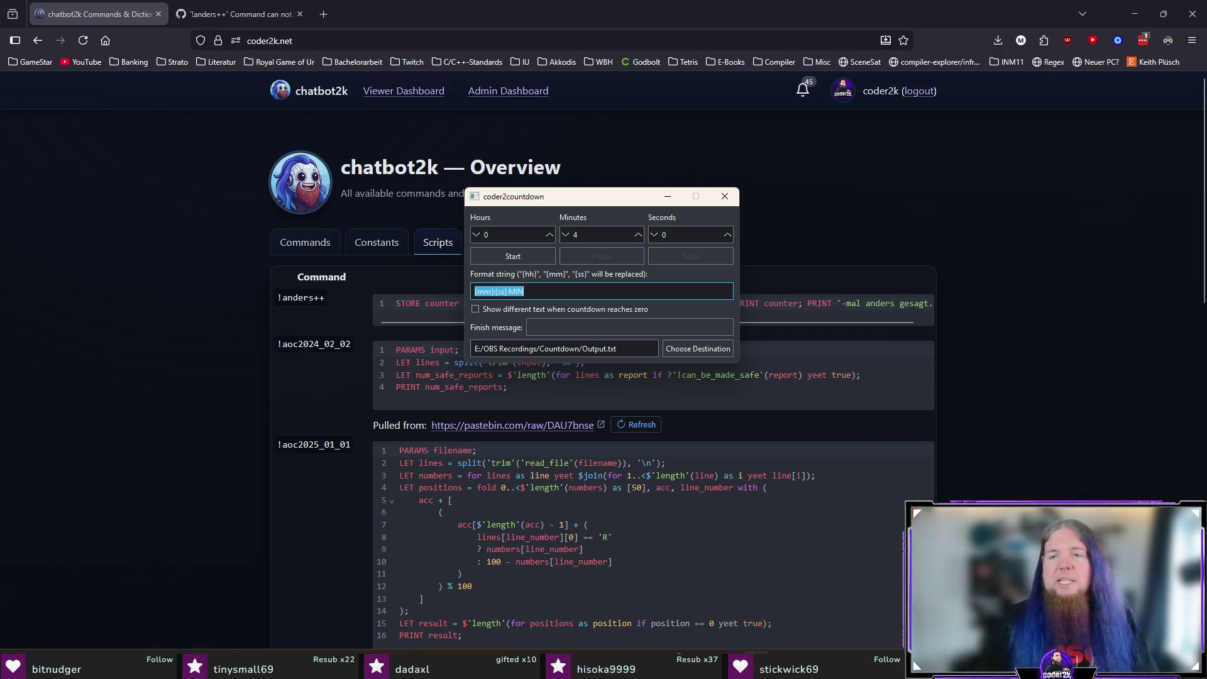
Step: Show the JetBrains Toolbox list of installed tools from the system tray
click(1131, 666)
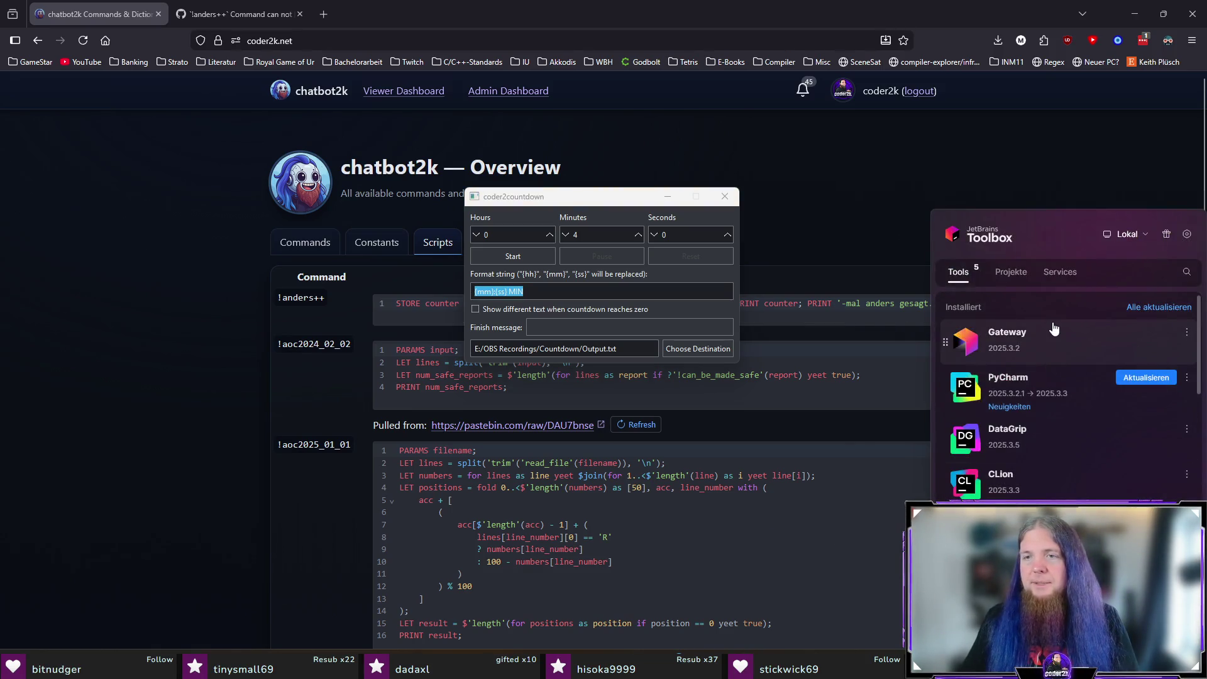
Step: Relaunch DataGrip from the JetBrains Toolbox tools list
click(1068, 446)
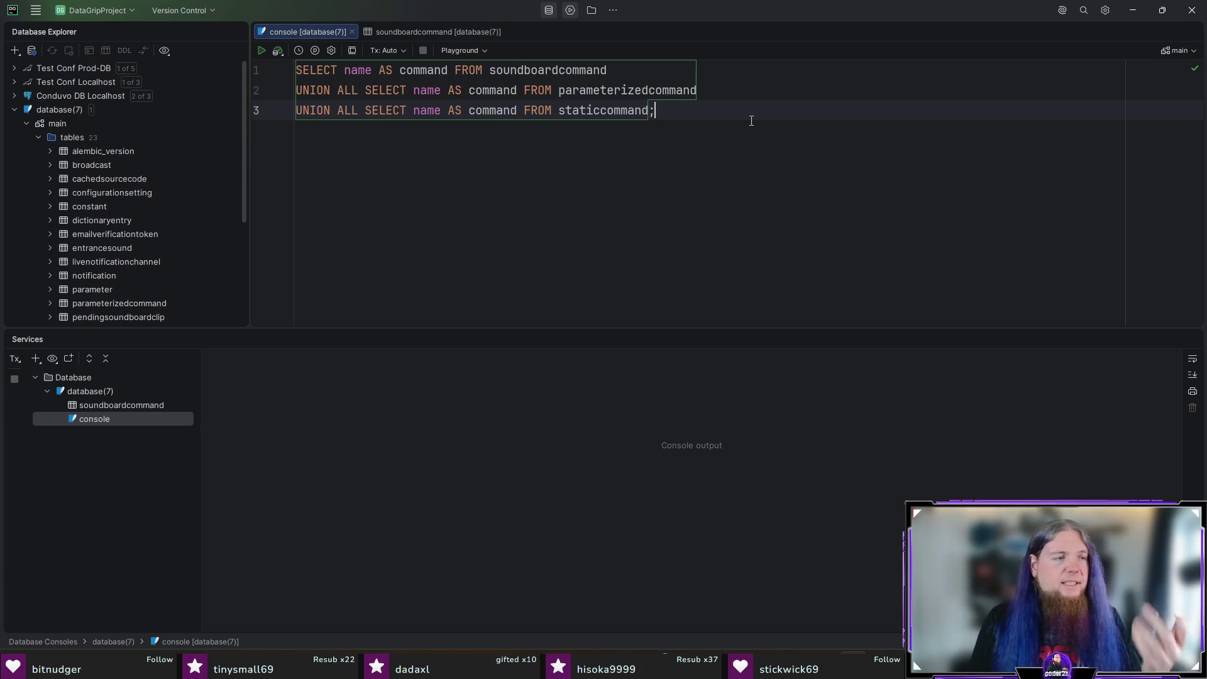
Step: Add a fourth query line reading UNION ALL, then bring the chatbot2k Firefox window forward
key(Left)
key(Return)
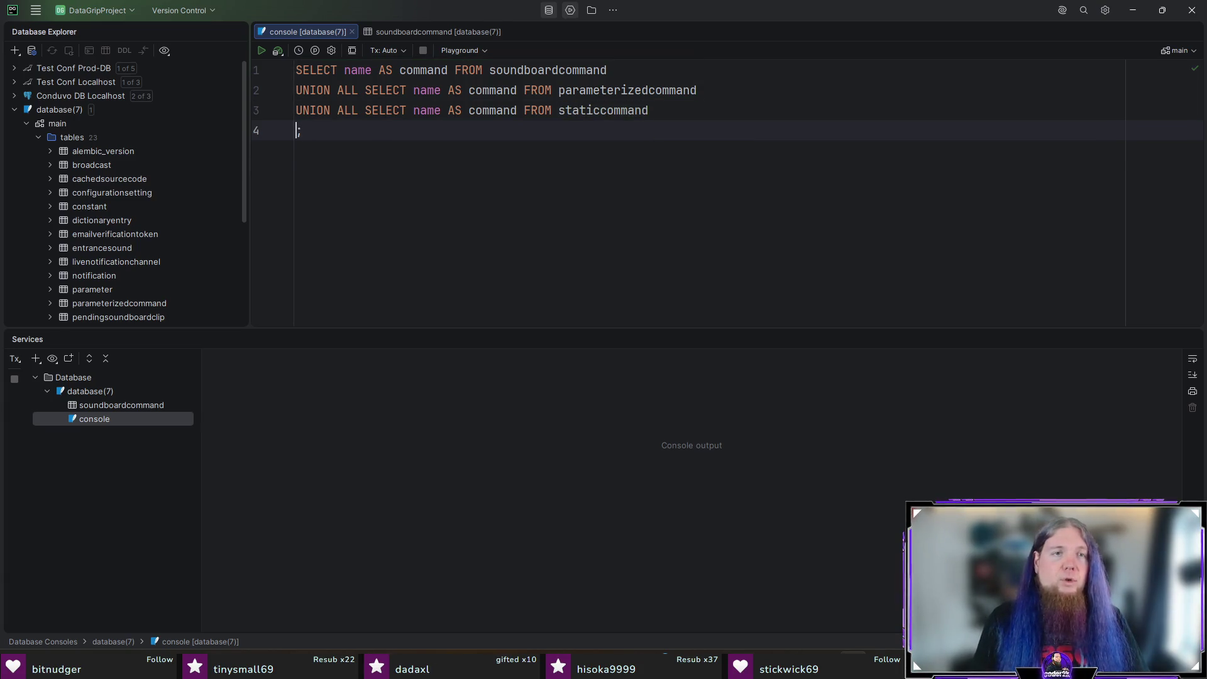
text(UNSION ALL)
key(BackSpace)
key(BackSpace)
key(BackSpace)
text(IONALL)
key(BackSpace)
key(BackSpace)
key(BackSpace)
key(BackSpace)
text(ALL)
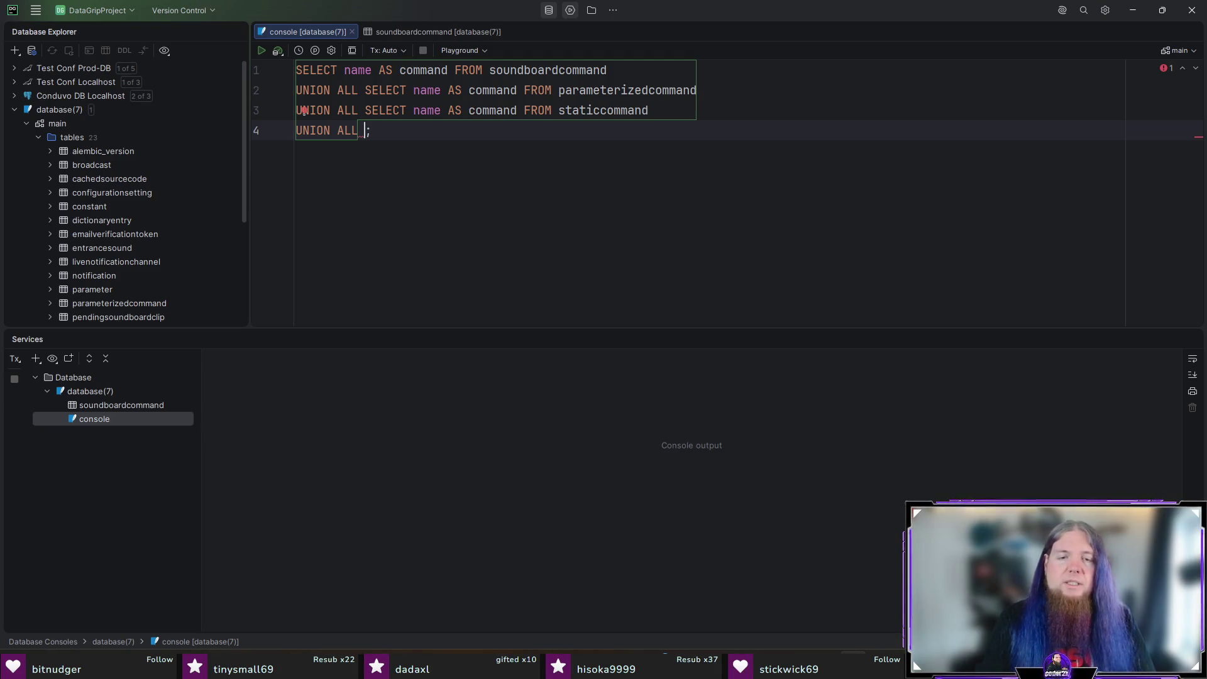
click(604, 668)
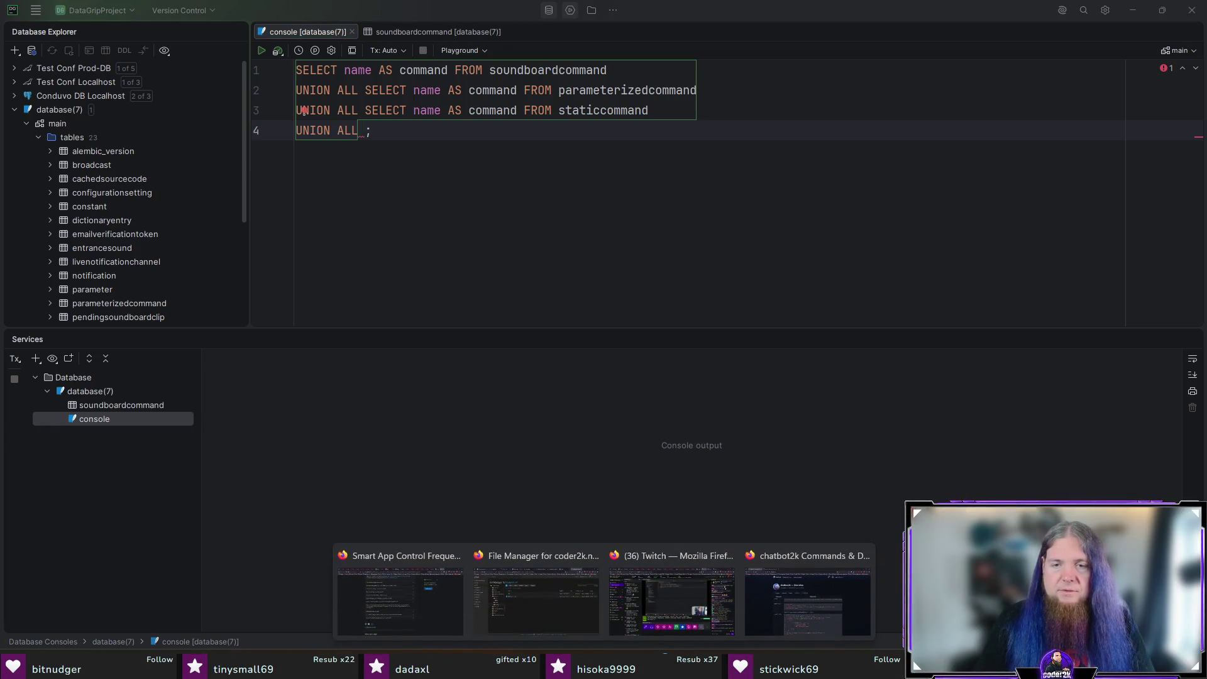
click(843, 590)
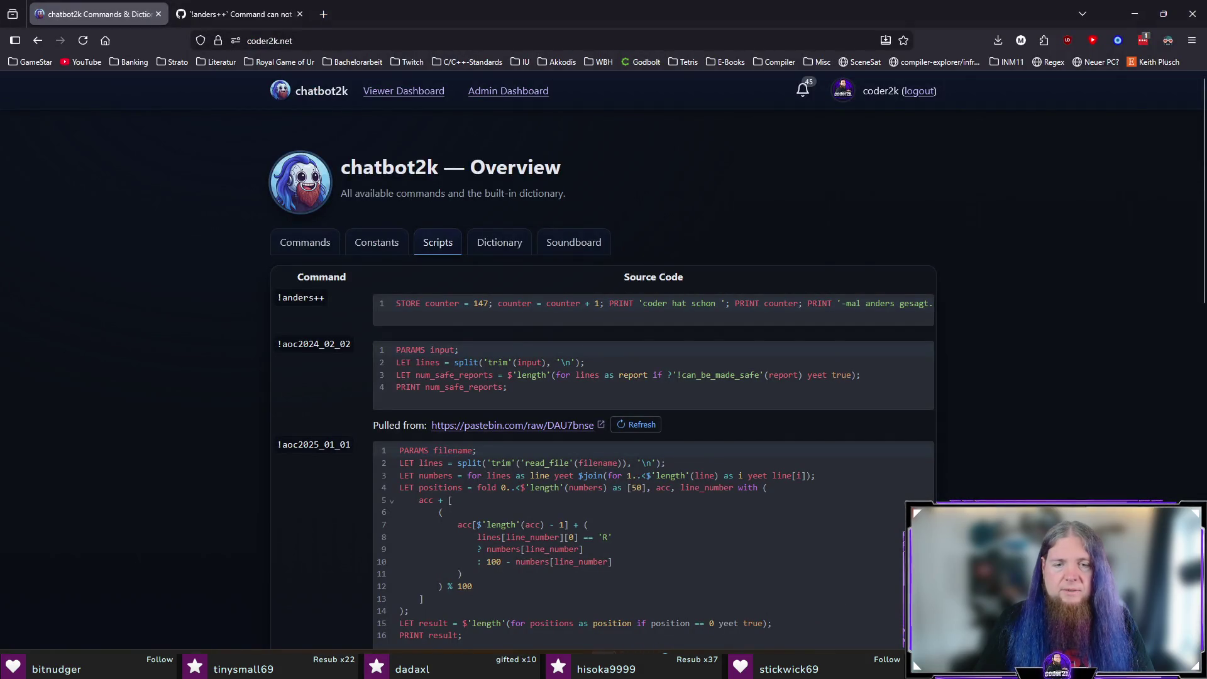
Step: In the Smart App Control FAQ window, highlight the answer about bypassing protection
mouse_move(603, 667)
click(407, 599)
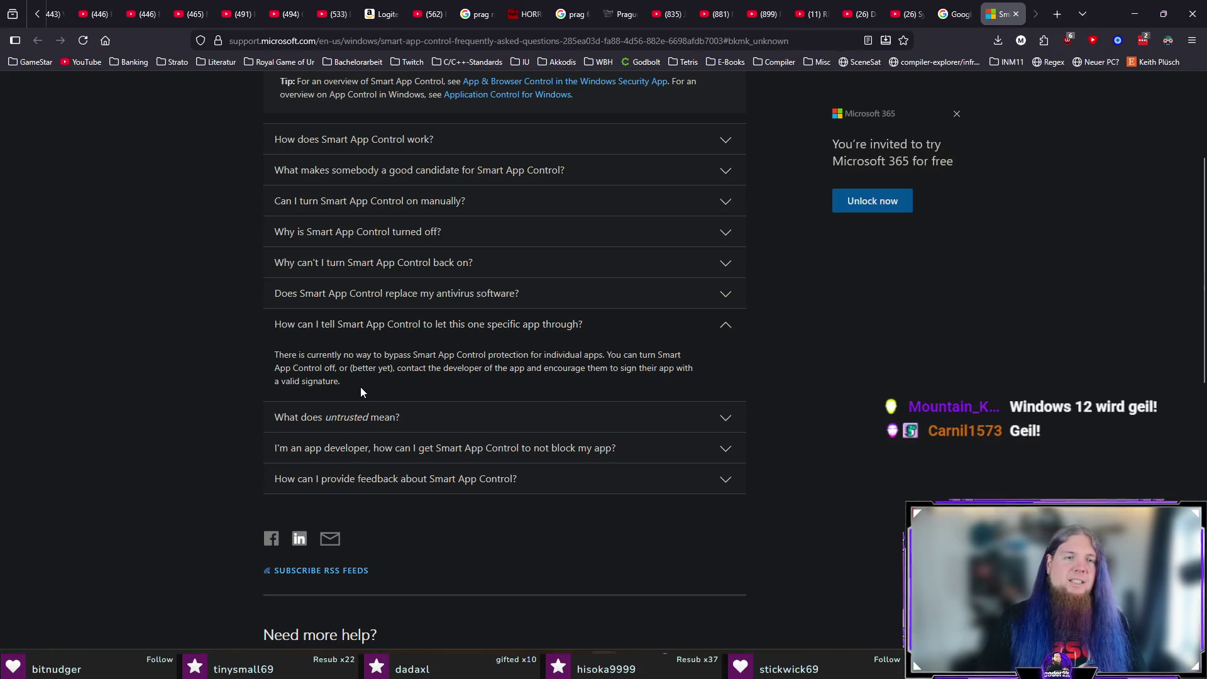
drag(333, 380, 259, 325)
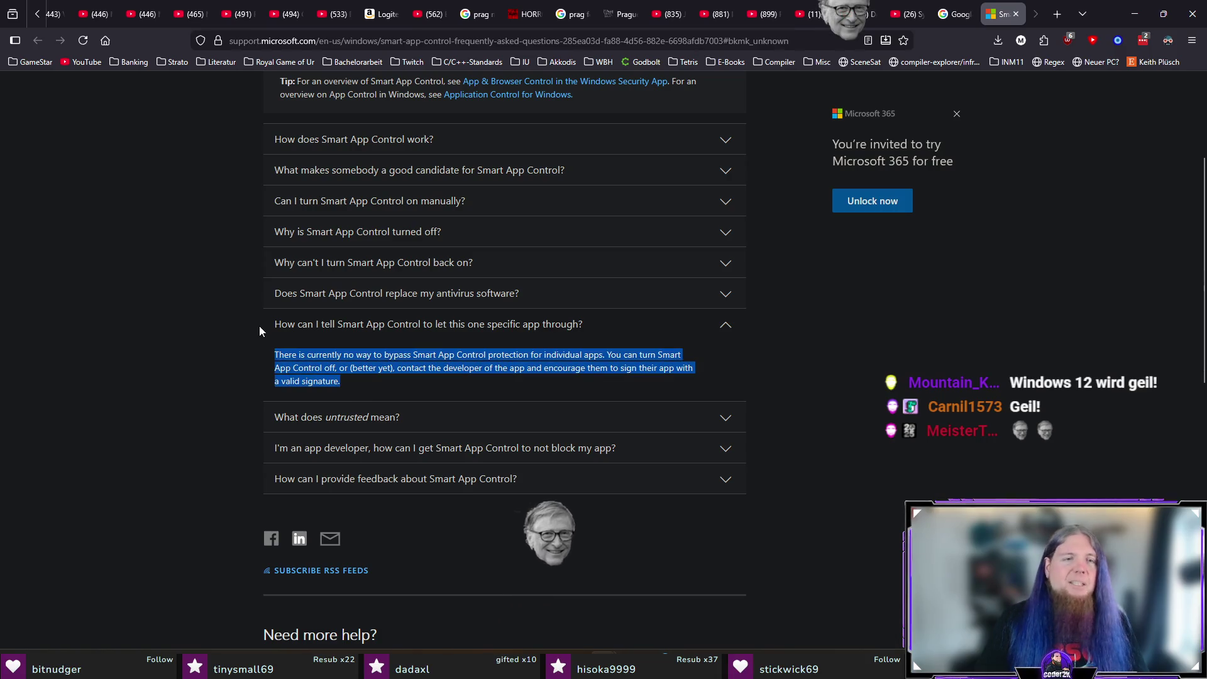
click(298, 354)
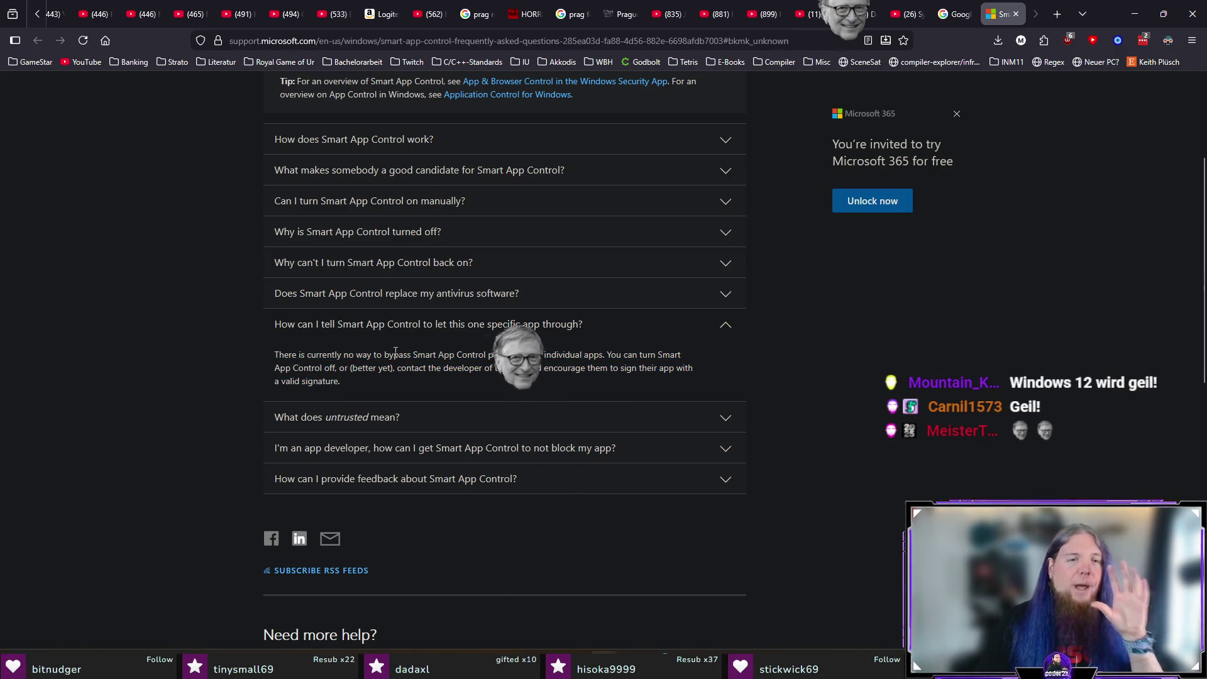
drag(388, 355, 581, 354)
click(69, 395)
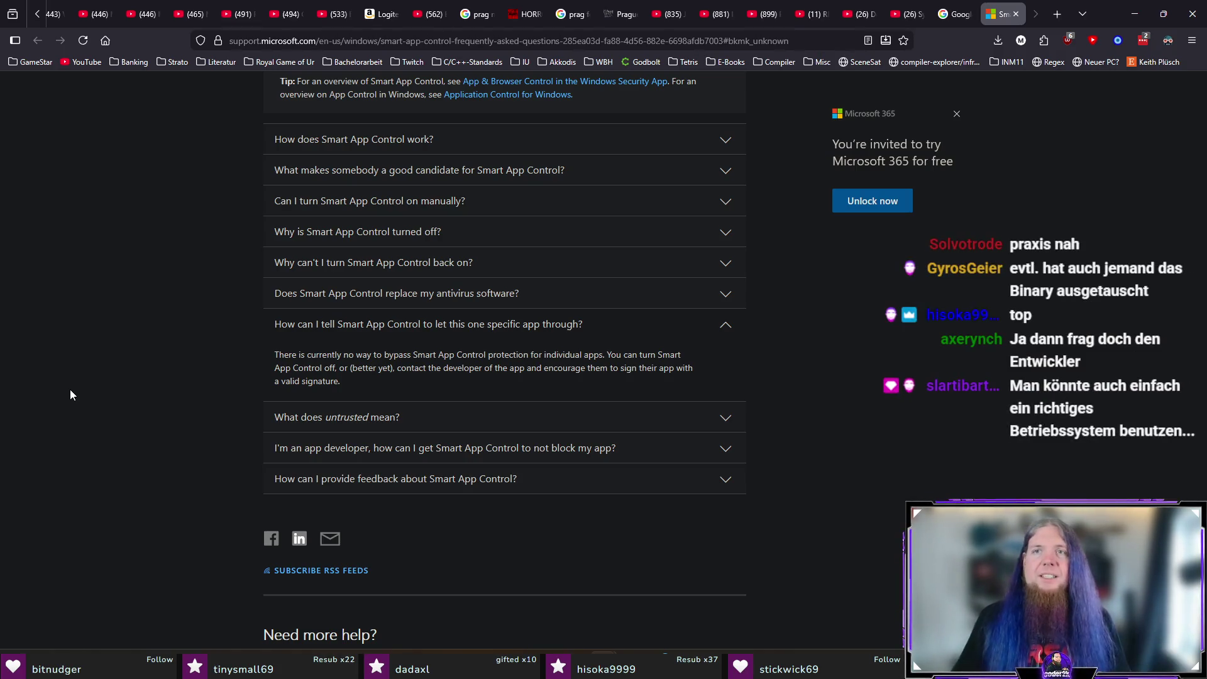
Step: Close the Smart App Control FAQ tab and return to the chatbot2k window
middle_click(1004, 9)
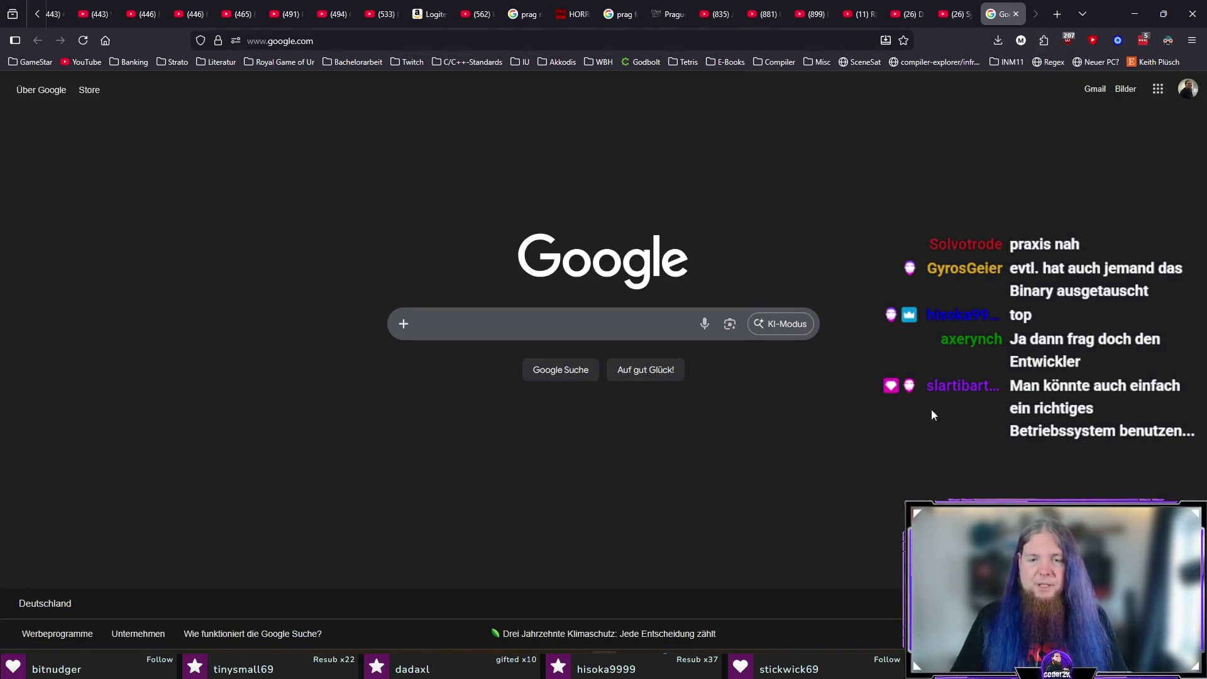
mouse_move(647, 665)
click(810, 606)
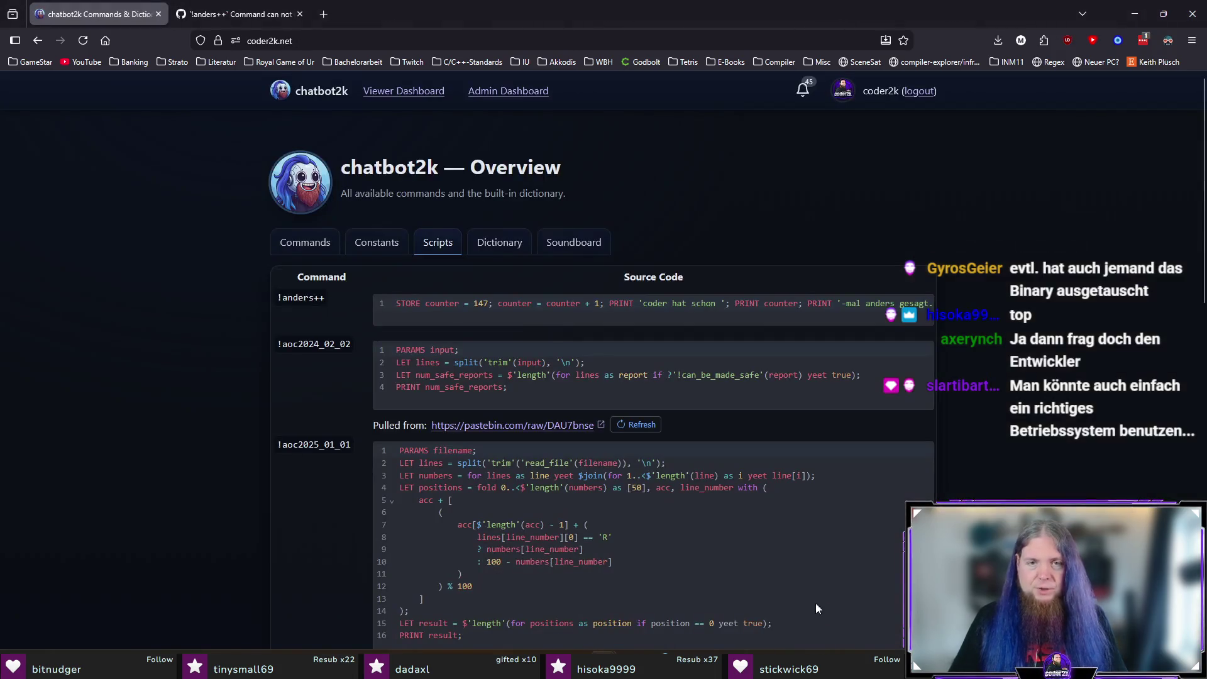
key(alt+Tab)
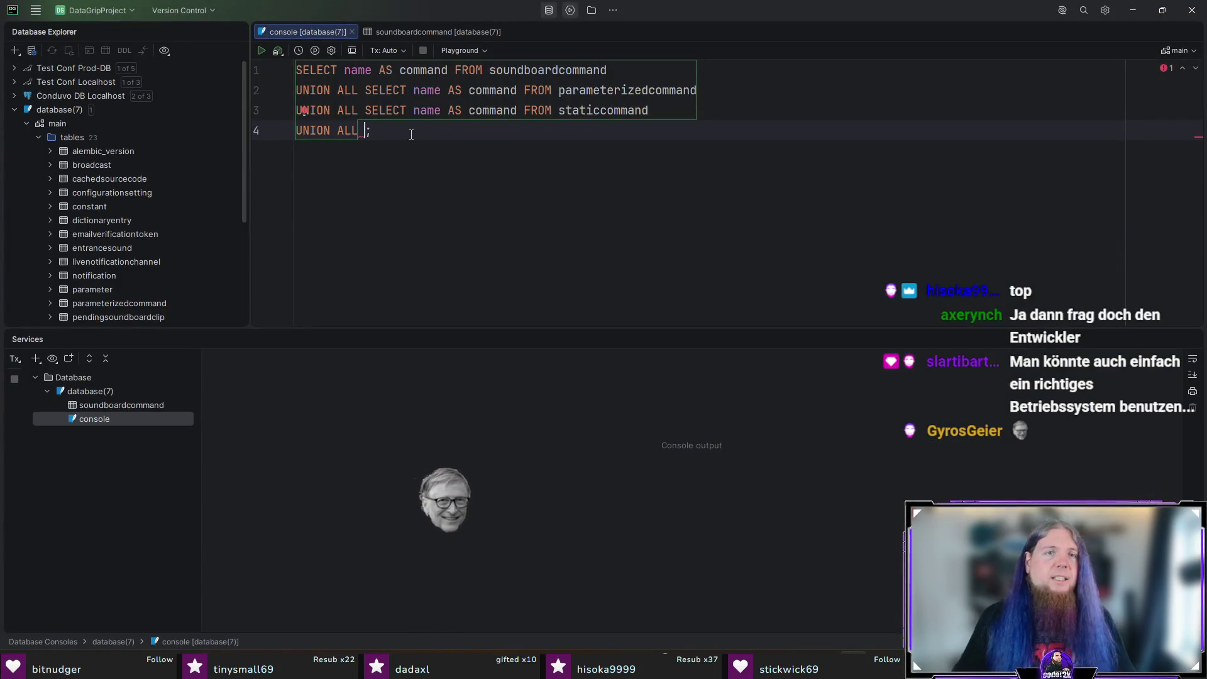
Step: Complete line 4 as SELECT command FROM script, dropping the name alias
text(SELECT name )
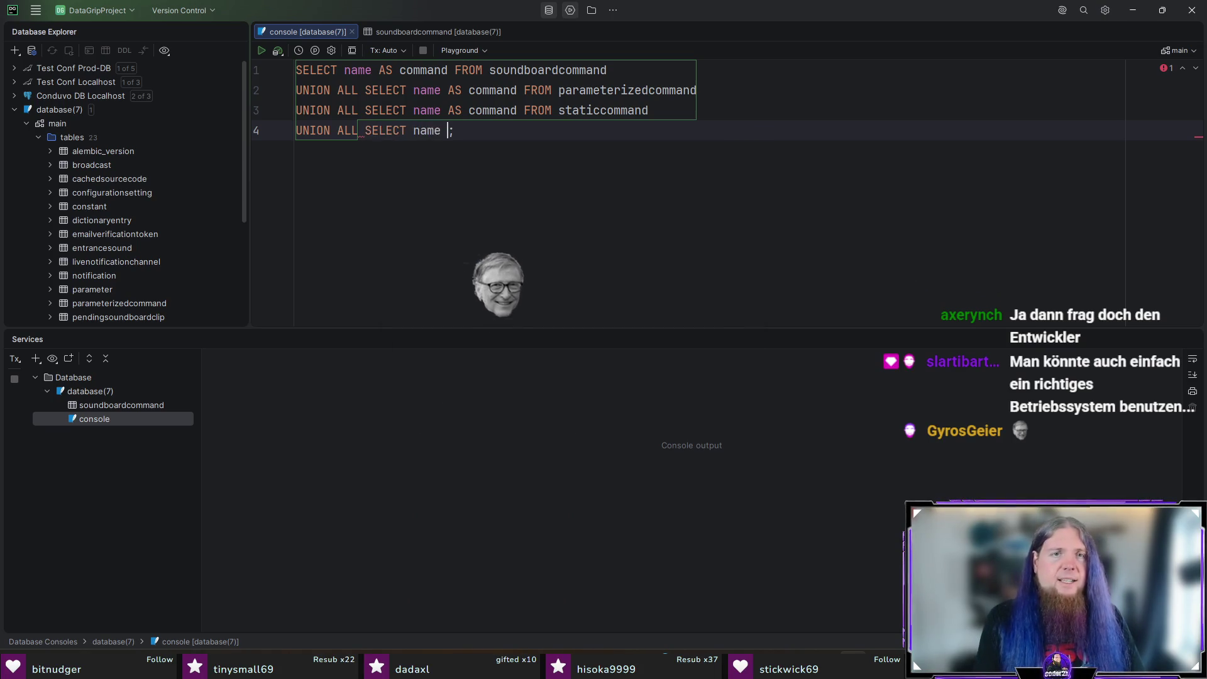
text(as command FROM sc)
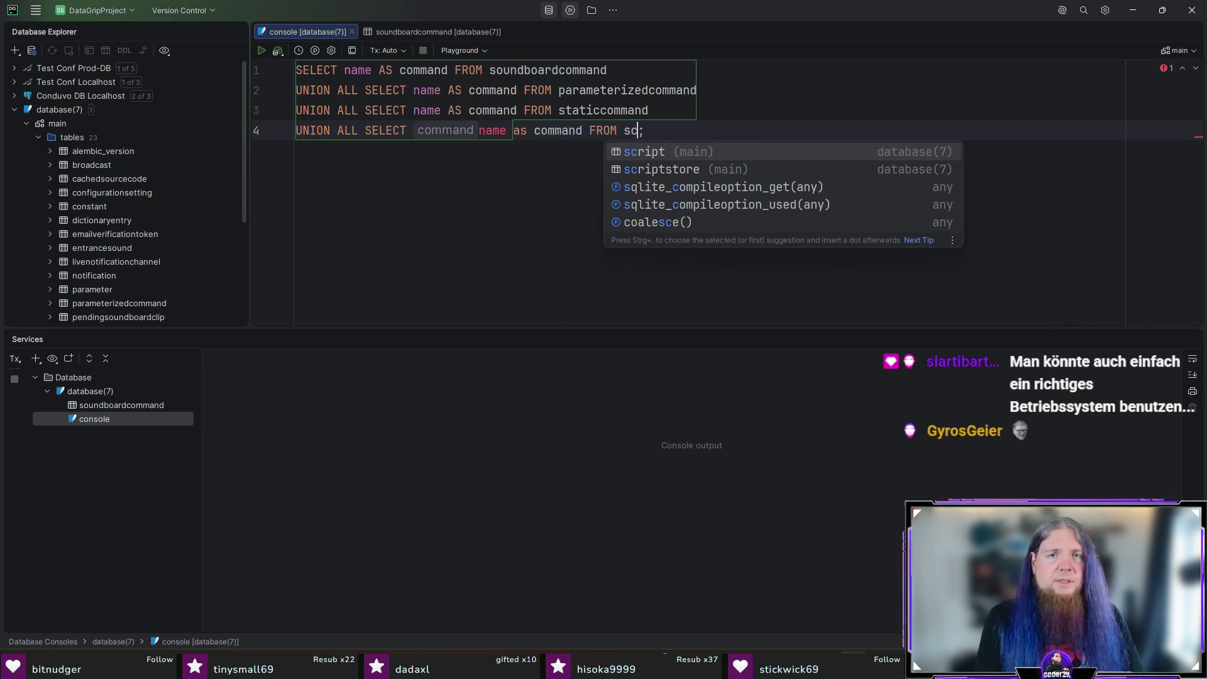
key(Return)
key(ctrl+Left)
key(ctrl+Left)
key(ctrl+Left)
key(ctrl+shift+Left)
key(ctrl+shift+Left)
key(BackSpace)
key(End)
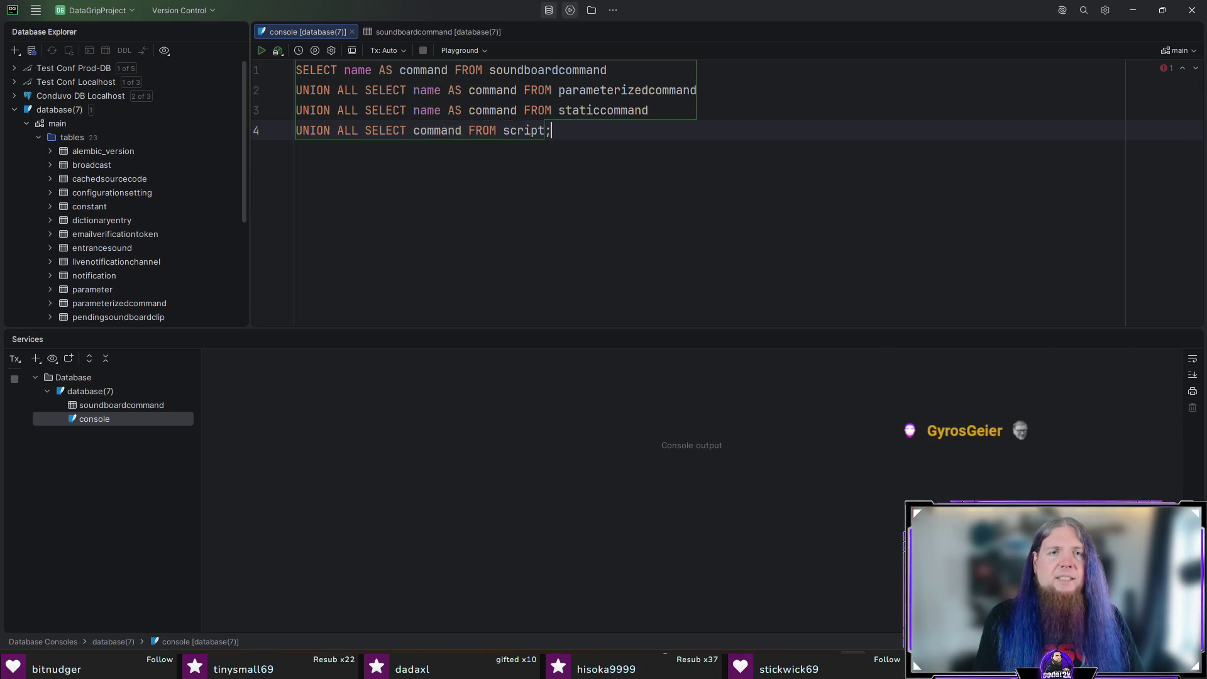
Step: Run the union query and scroll the 222 command rows down to perform_rotation
key(ctrl+Return)
key(Return)
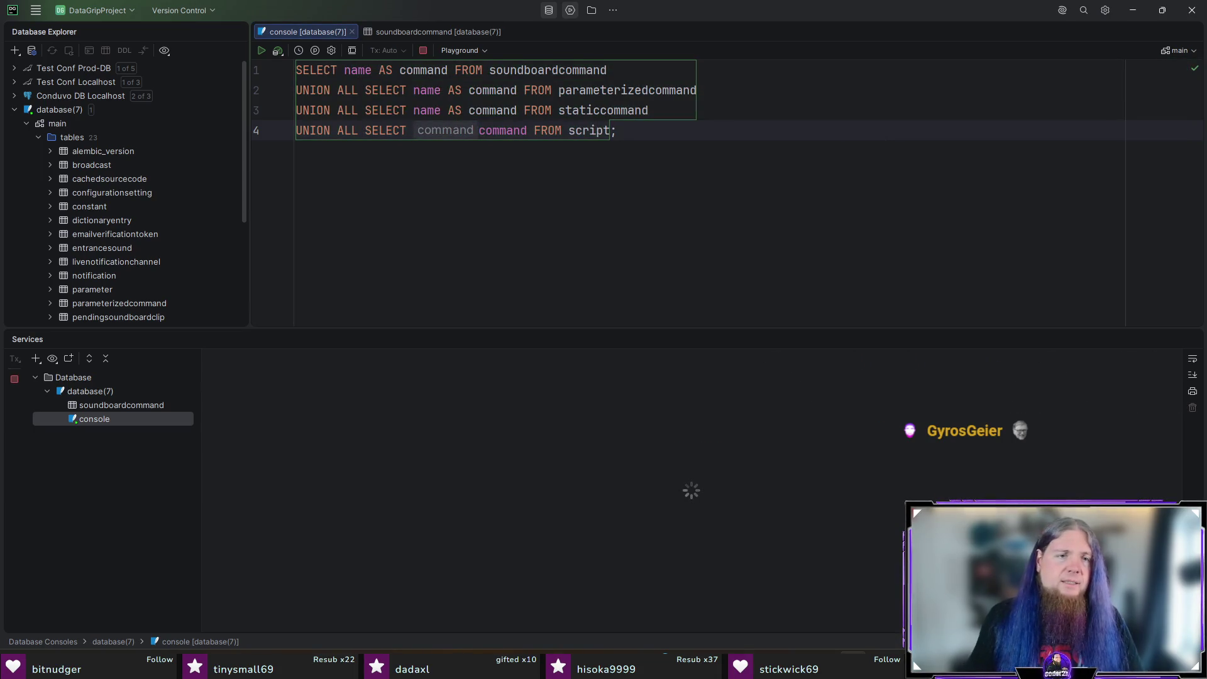
click(300, 433)
key(ctrl+a)
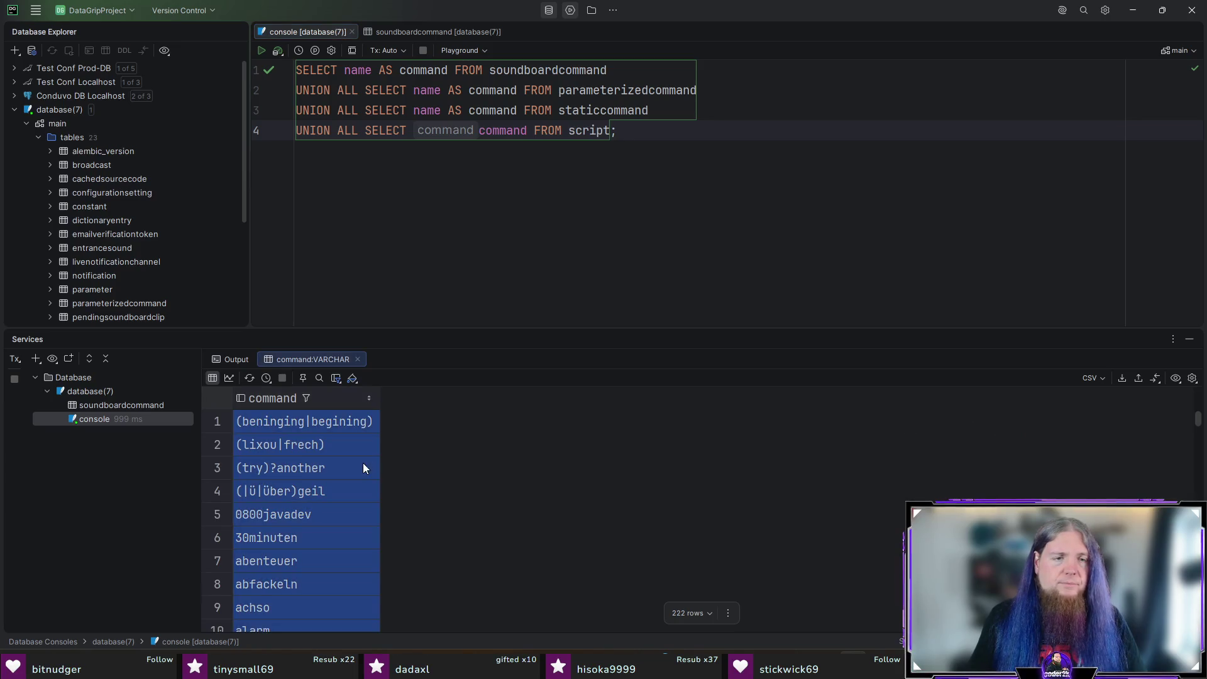
scroll(497, 436, down, 10)
scroll(1161, 446, down, 20)
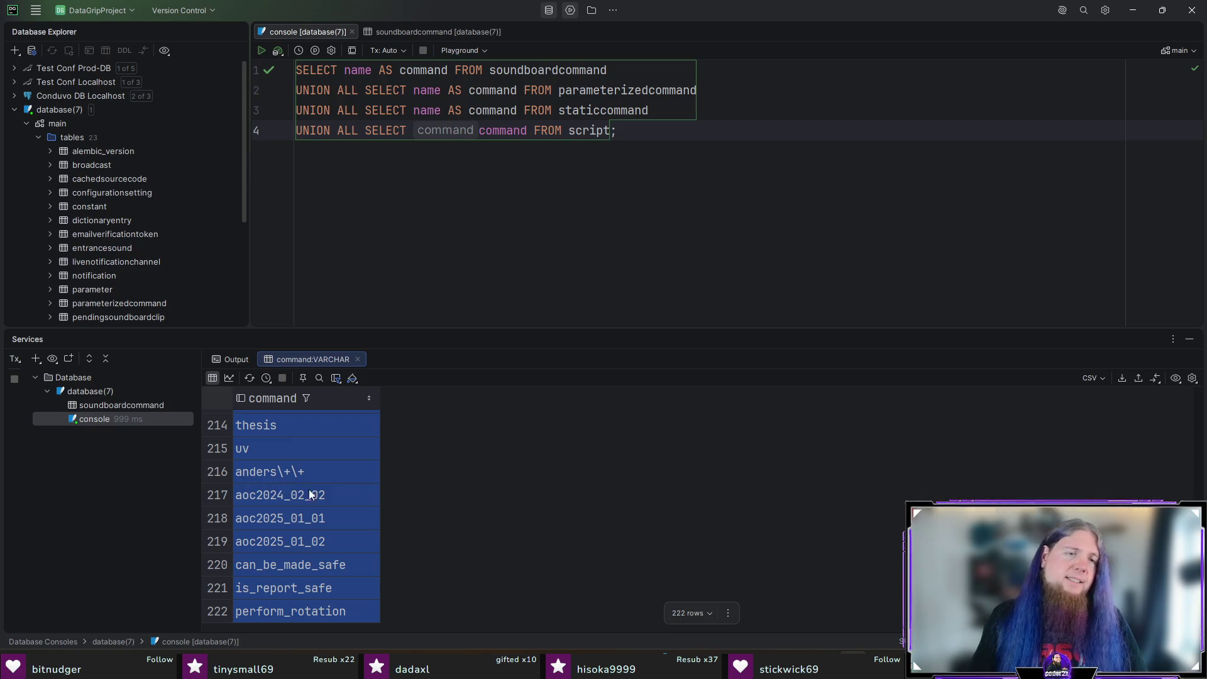
key(alt+Tab)
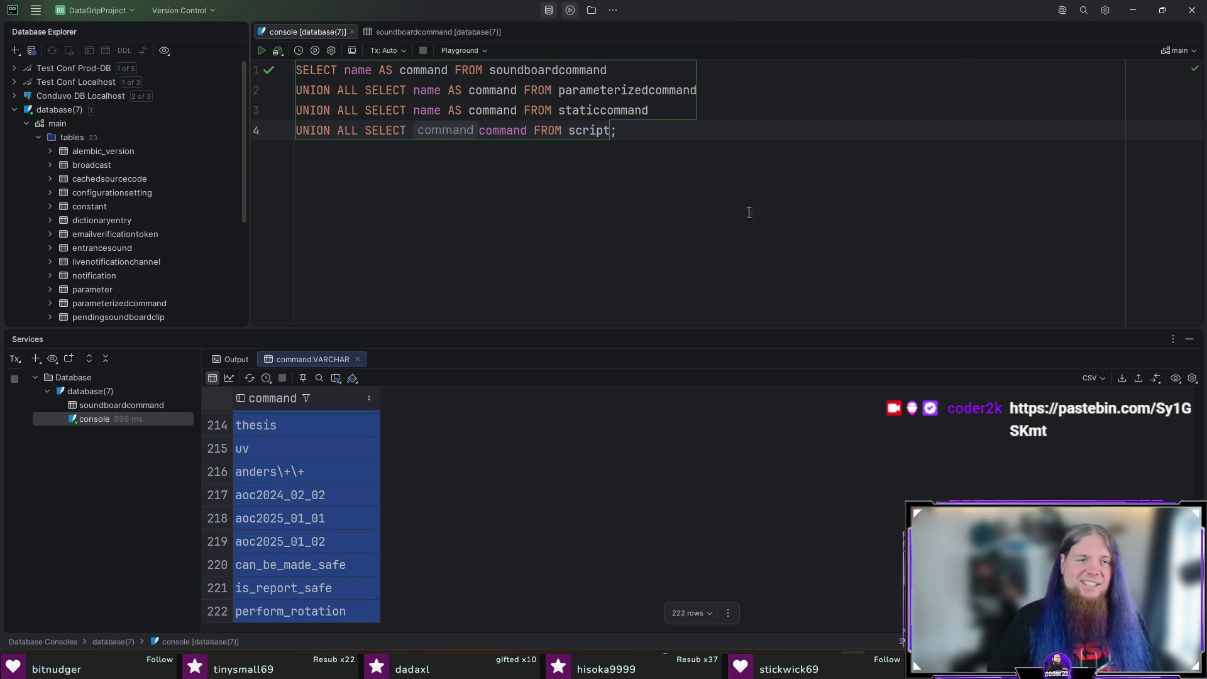
Step: Exit DataGrip after confirming, and close the chatbot2k Firefox window
click(1191, 10)
click(609, 352)
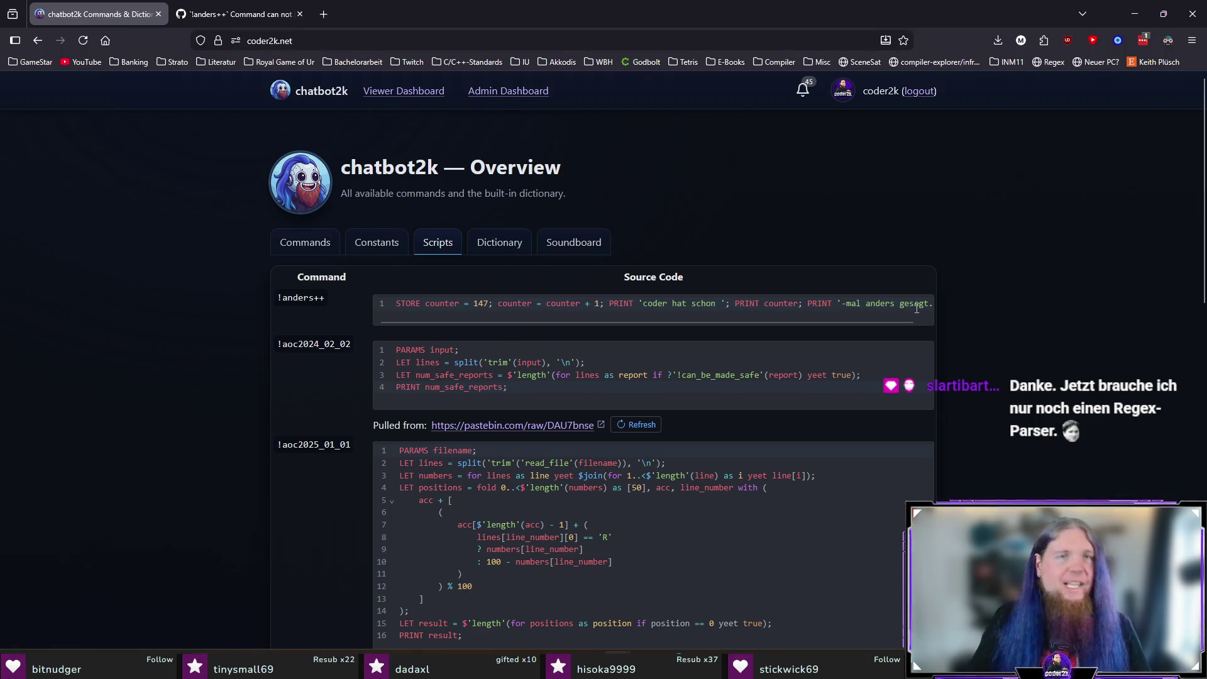
click(1194, 25)
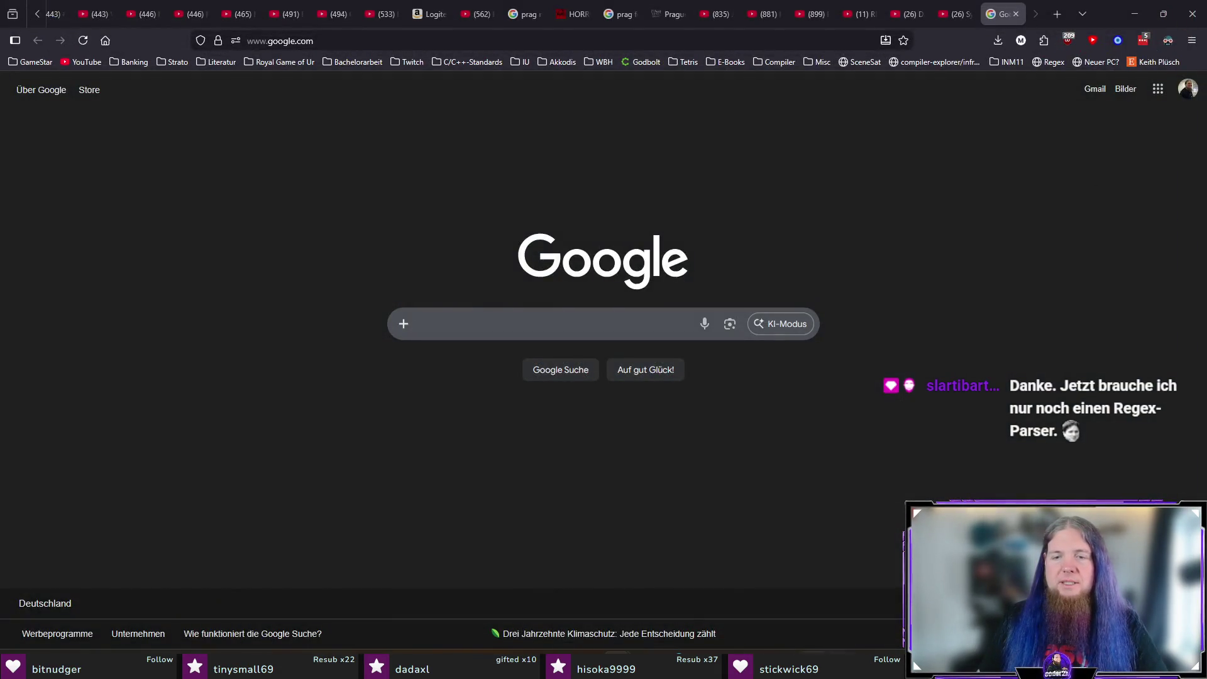
Step: Close the Firefox window showing the Google homepage
click(1193, 13)
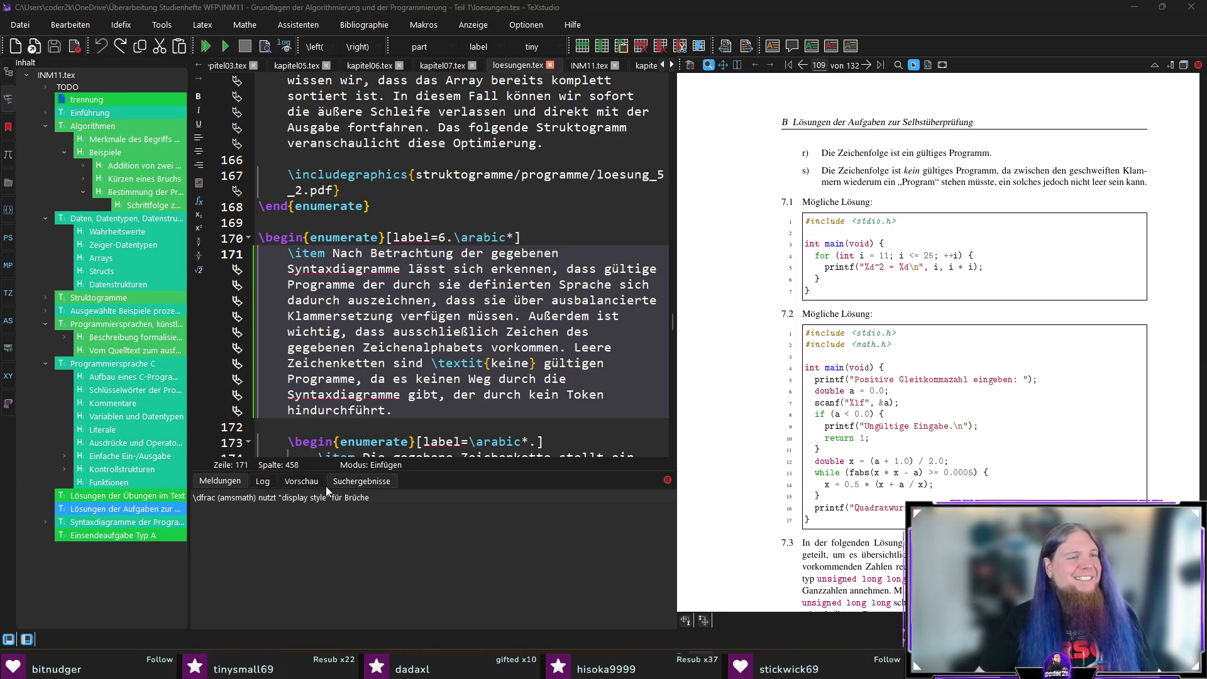
Step: Scroll through the compiled PDF preview of loesungen.tex
scroll(953, 390, down, 2)
scroll(961, 320, up, 4)
scroll(962, 311, down, 9)
scroll(956, 308, up, 2)
scroll(951, 305, down, 2)
scroll(909, 353, up, 8)
scroll(909, 353, down, 15)
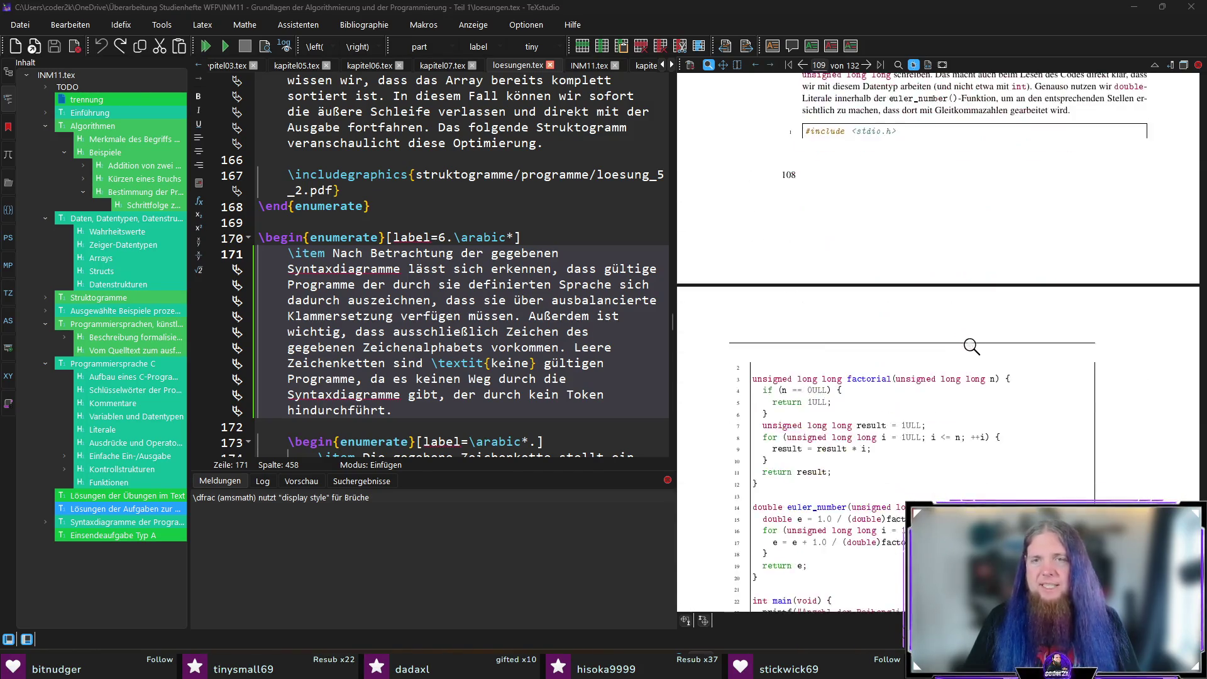
scroll(993, 340, down, 5)
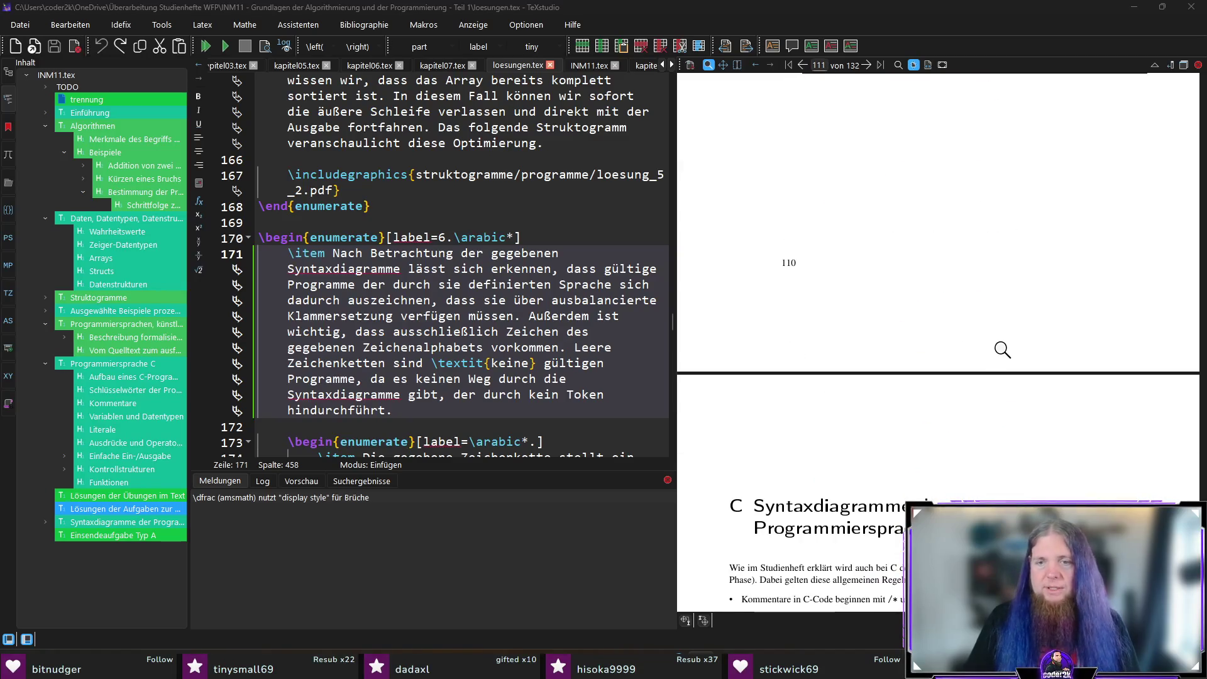
scroll(1002, 348, down, 3)
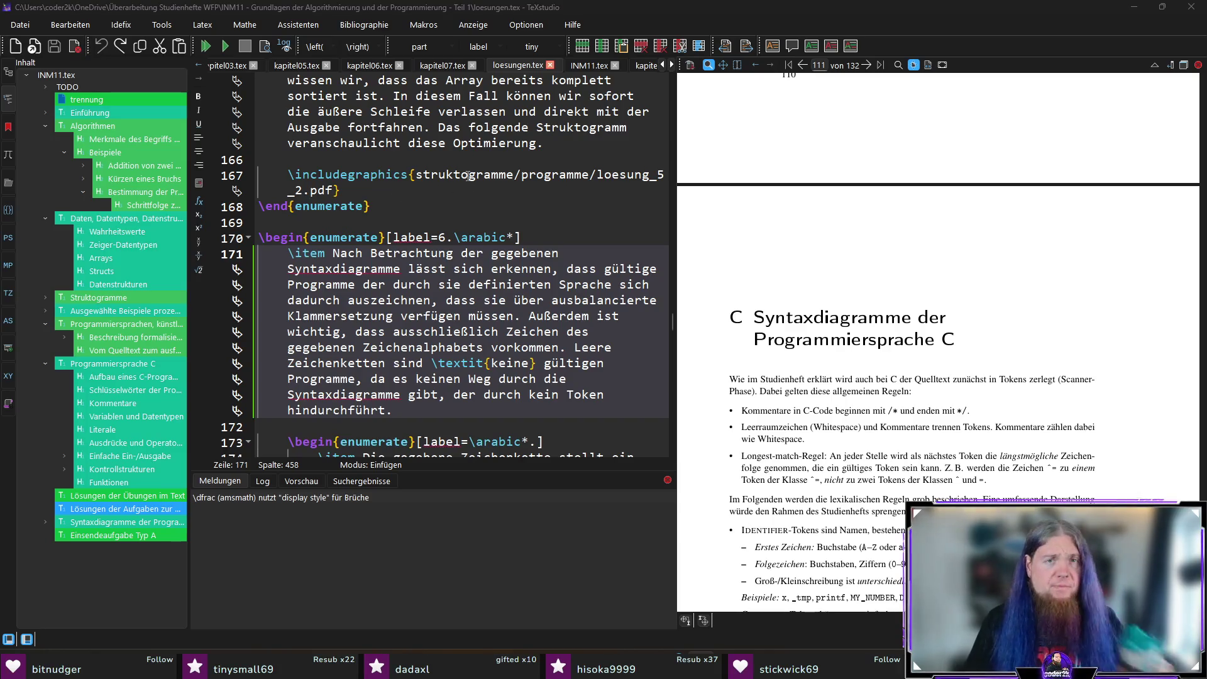
Step: Open INM11.tex at the Einsendeaufgabe Typ A chapter heading, then return to ChatGPT
click(589, 65)
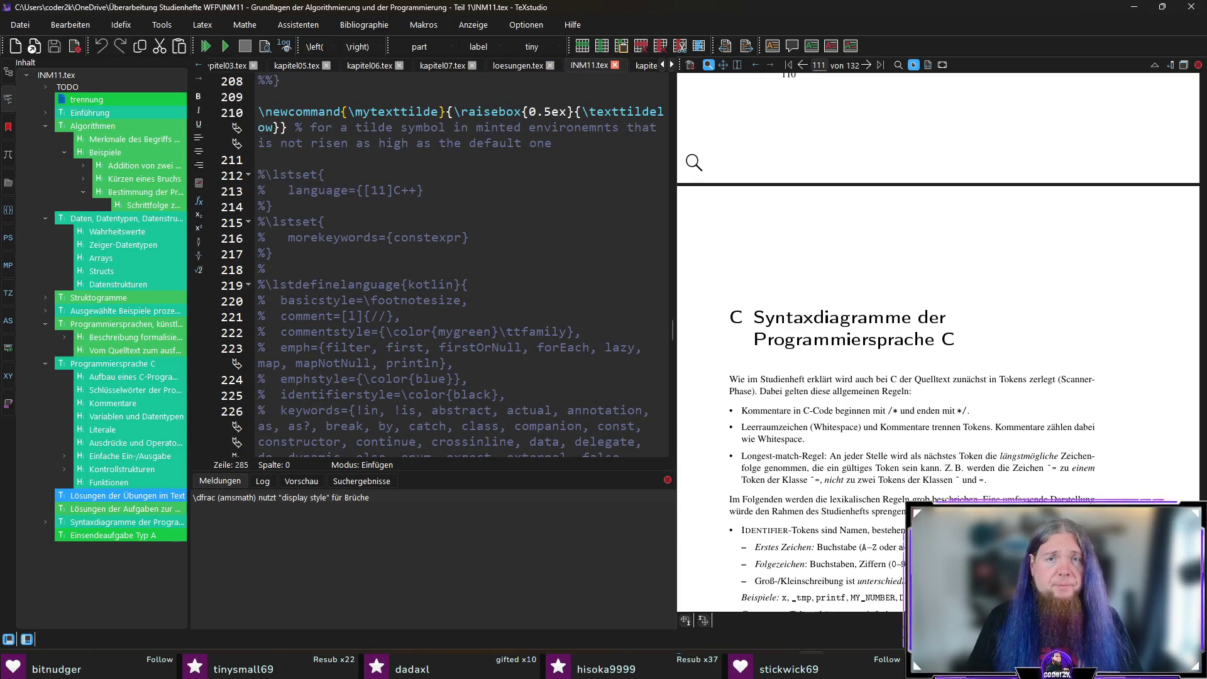
drag(671, 324, 669, 439)
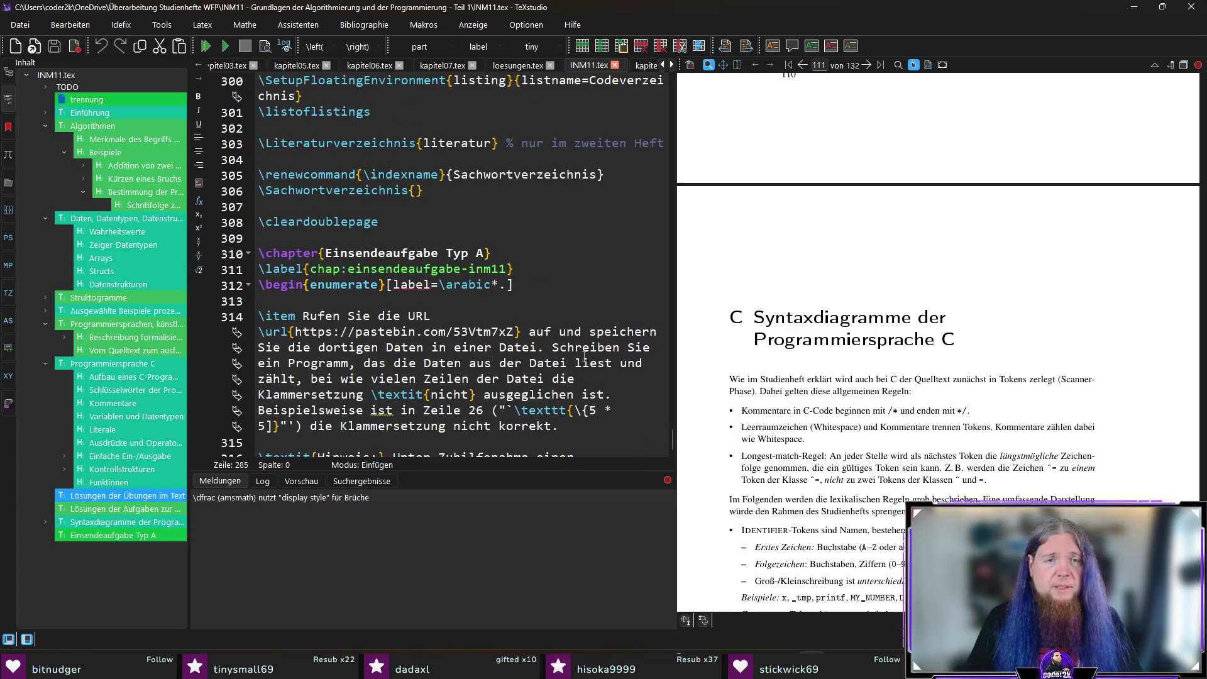
click(491, 253)
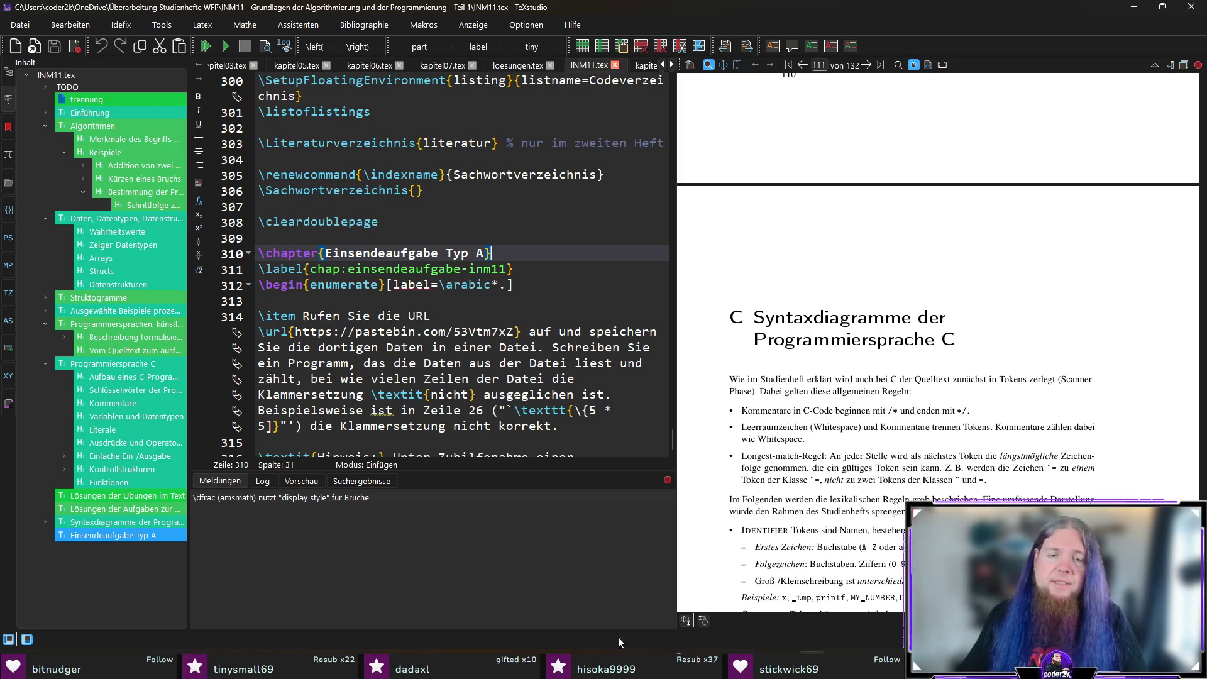
mouse_move(625, 644)
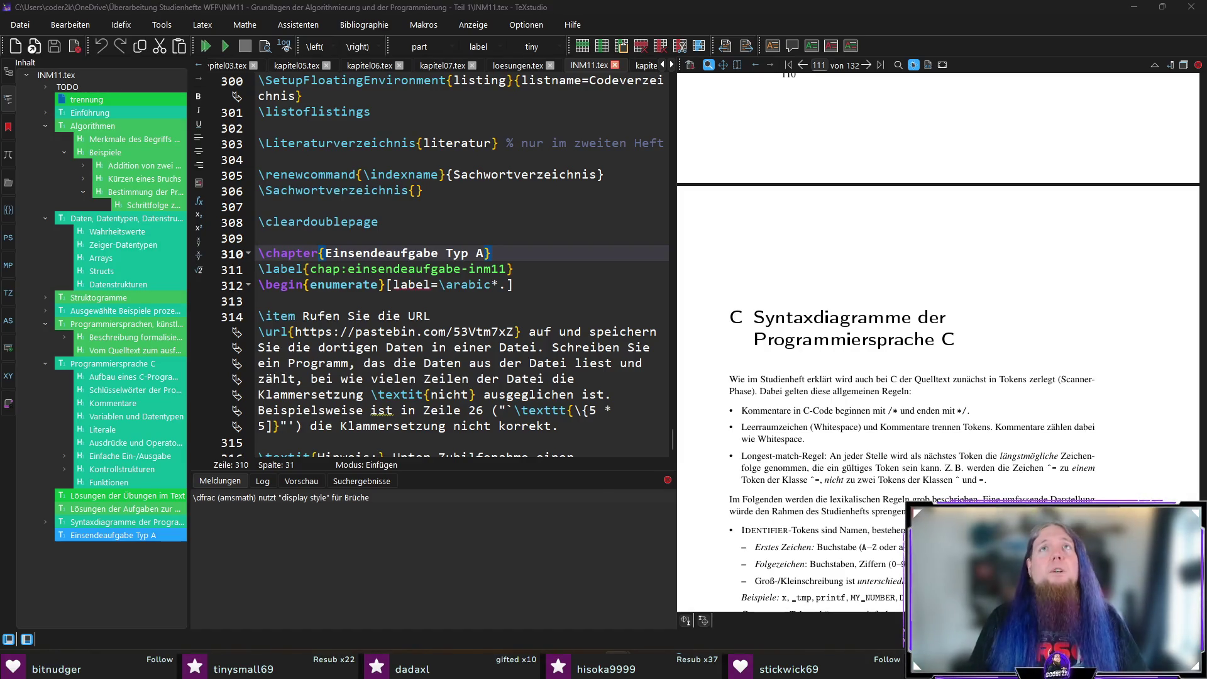
key(alt+Tab)
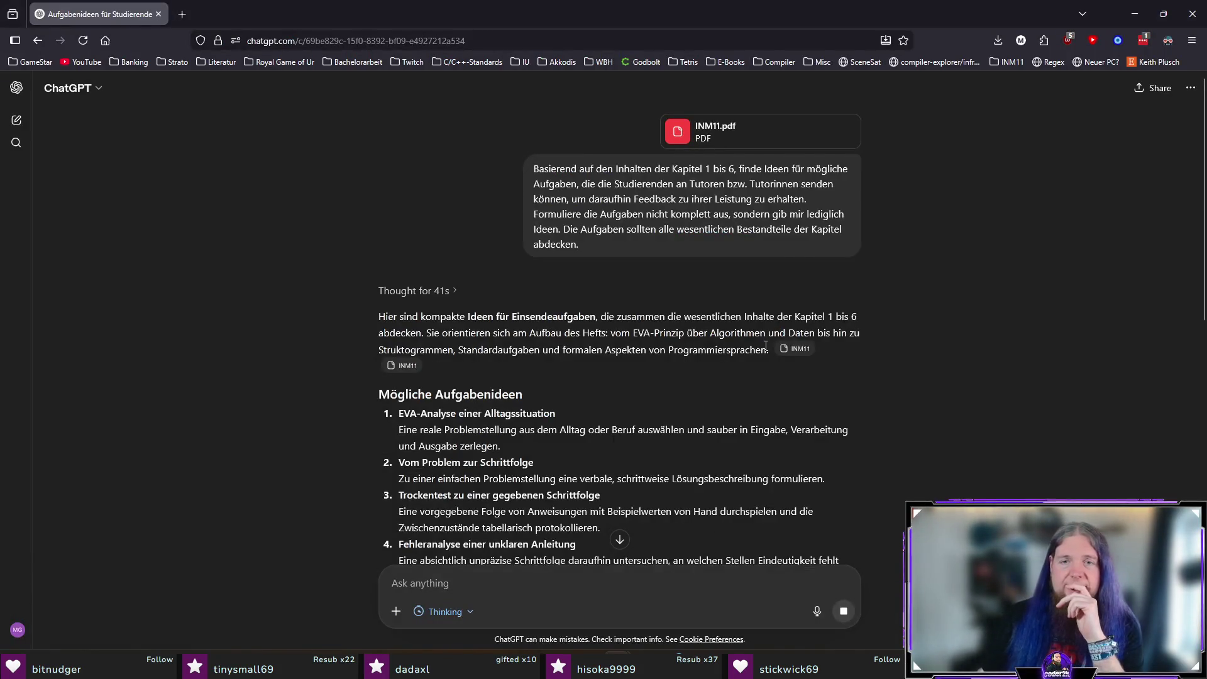
Step: Send ChatGPT the correction to 'Kapitel 1 bis 7', asking for more Kapitel 7 ideas
scroll(760, 339, down, 2)
scroll(711, 322, up, 2)
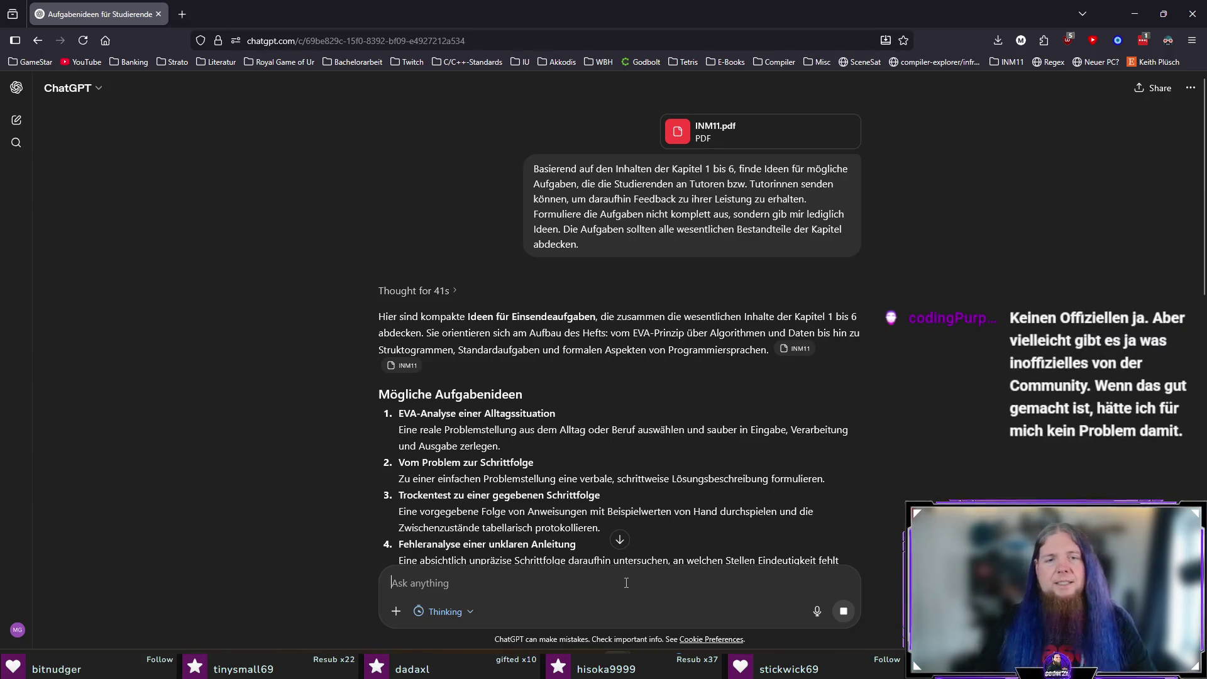
text(Entschuldigung, ich meinte)
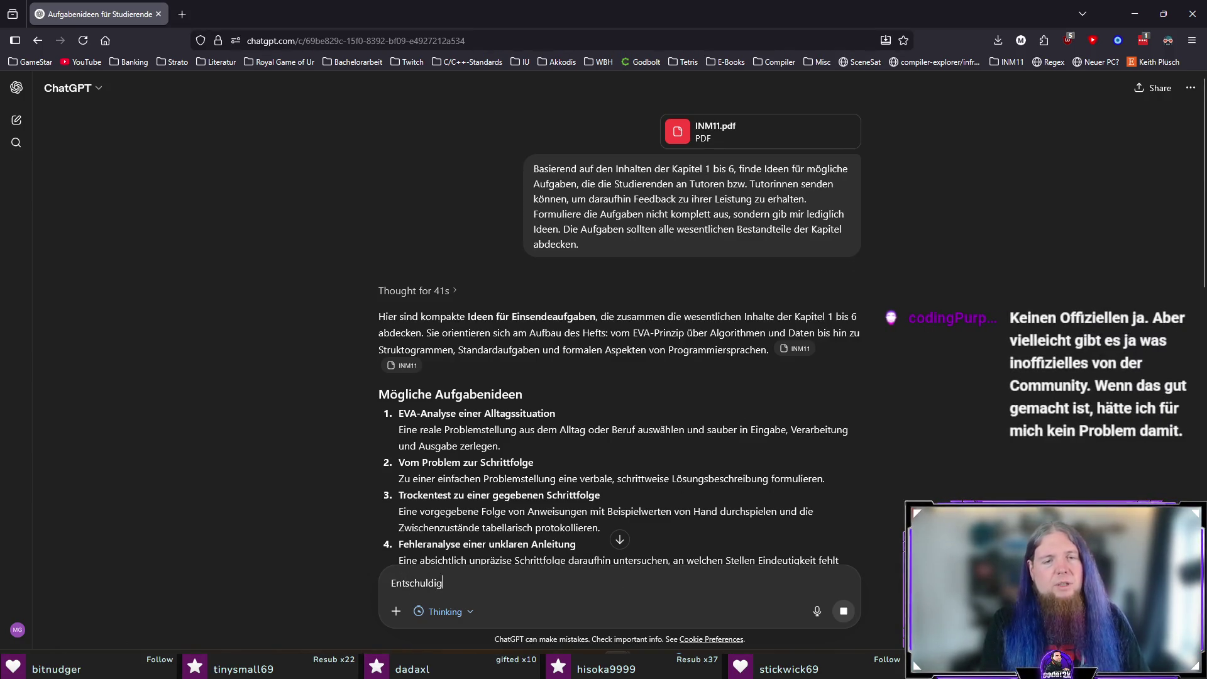
text( natürlich K)
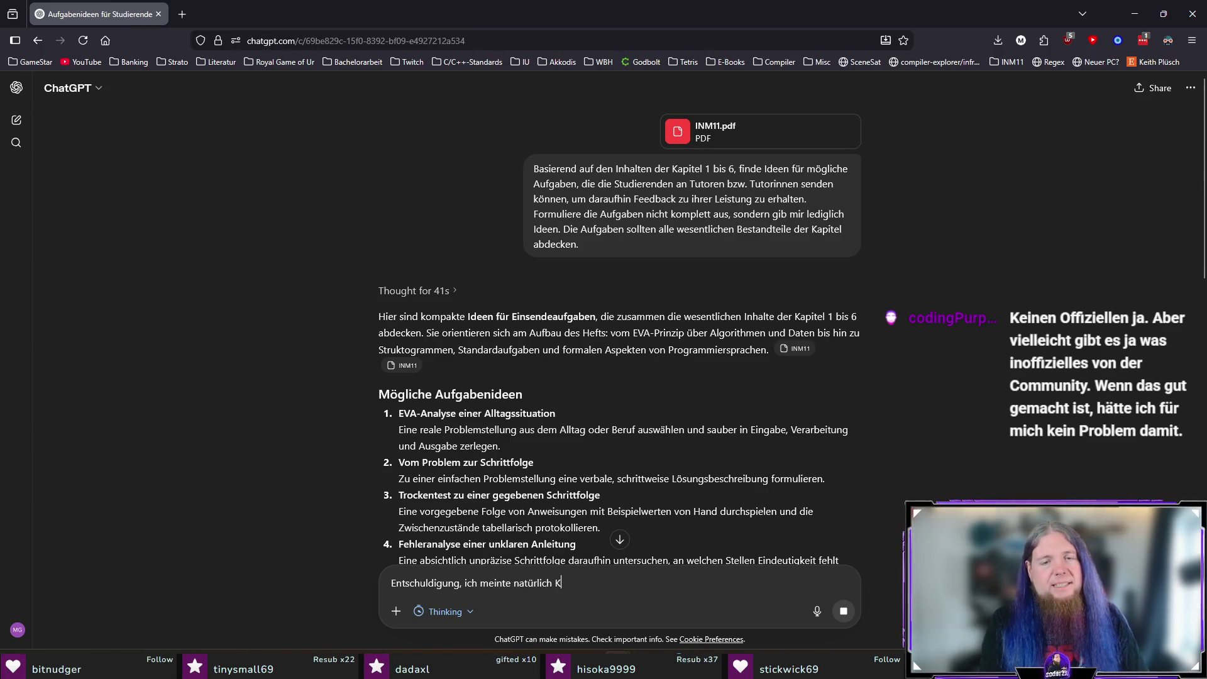
text(apitel 1 bis 7.)
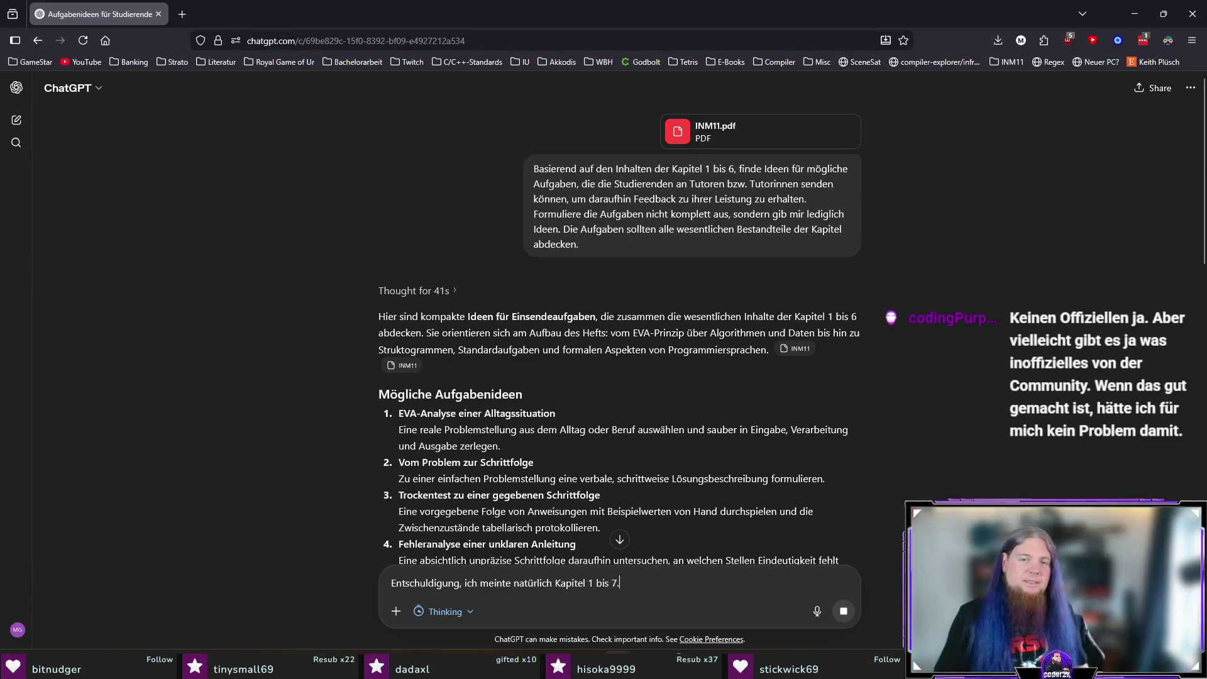
scroll(693, 327, down, 15)
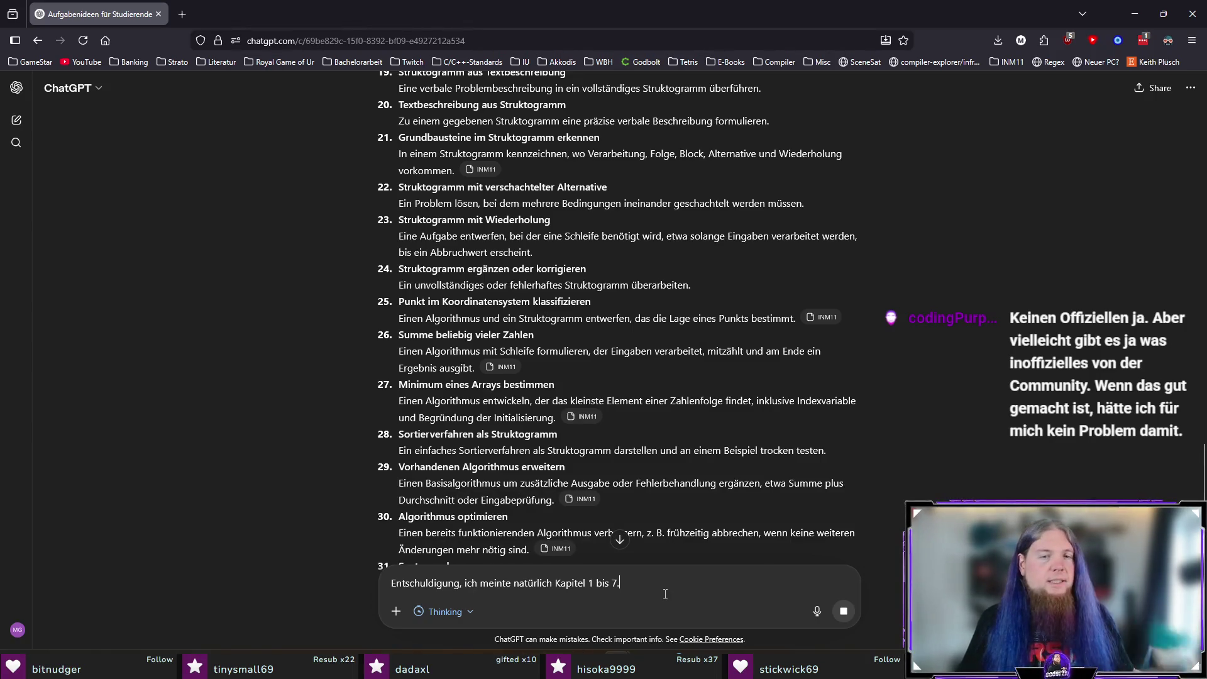
text( Fü)
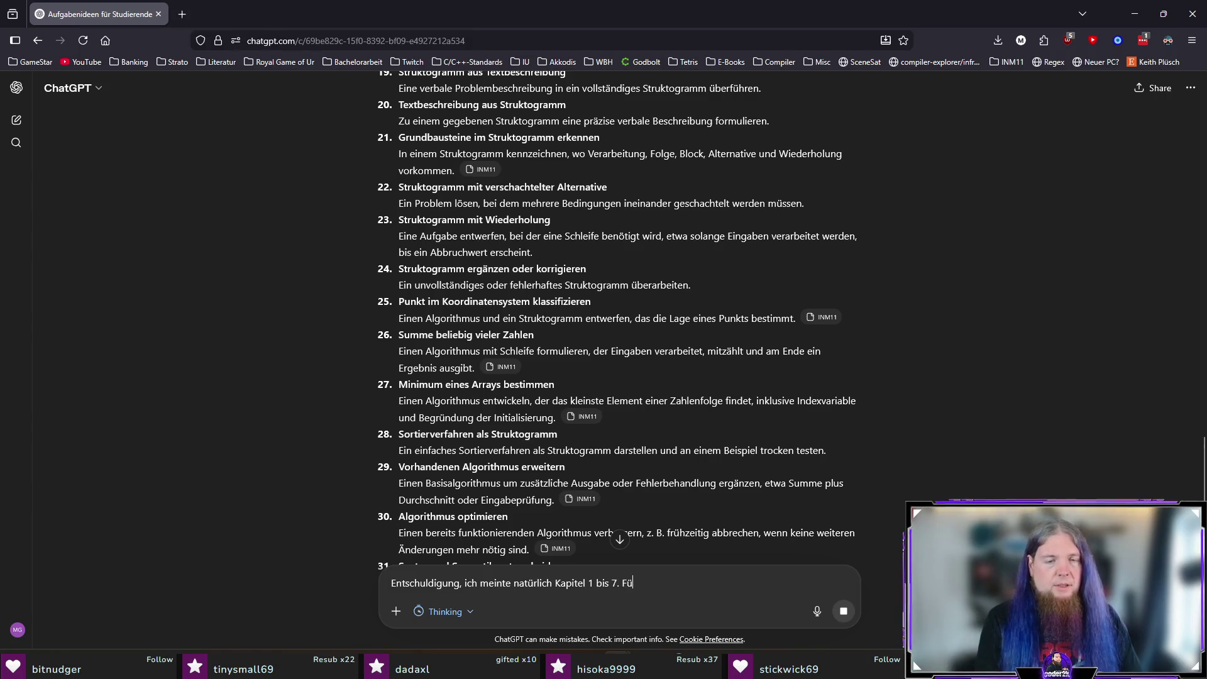
text(ge daher also noch )
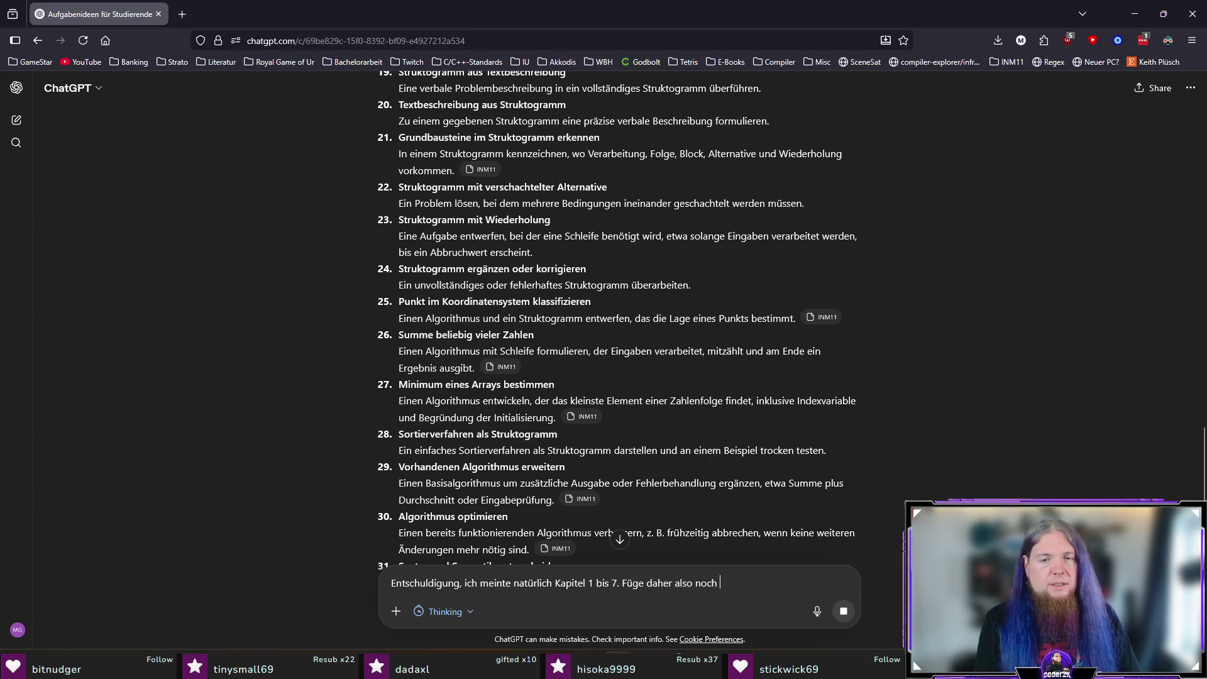
text(weitere Ideen hinz)
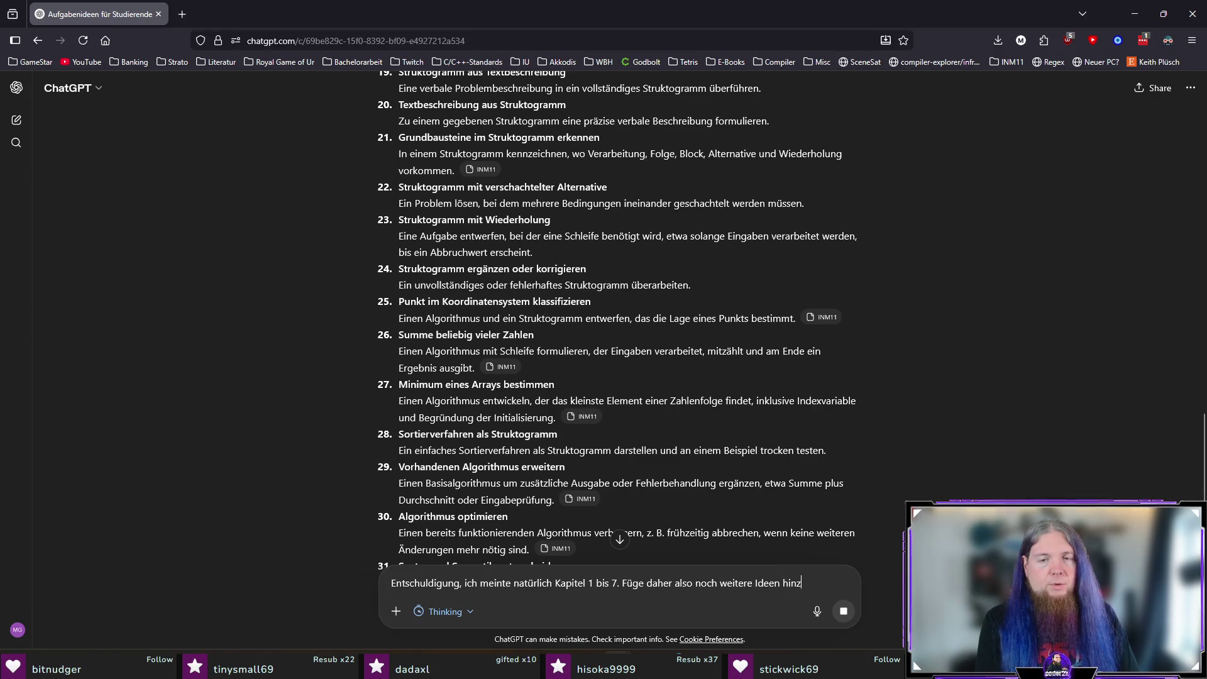
text(u, die sich auf Kapit)
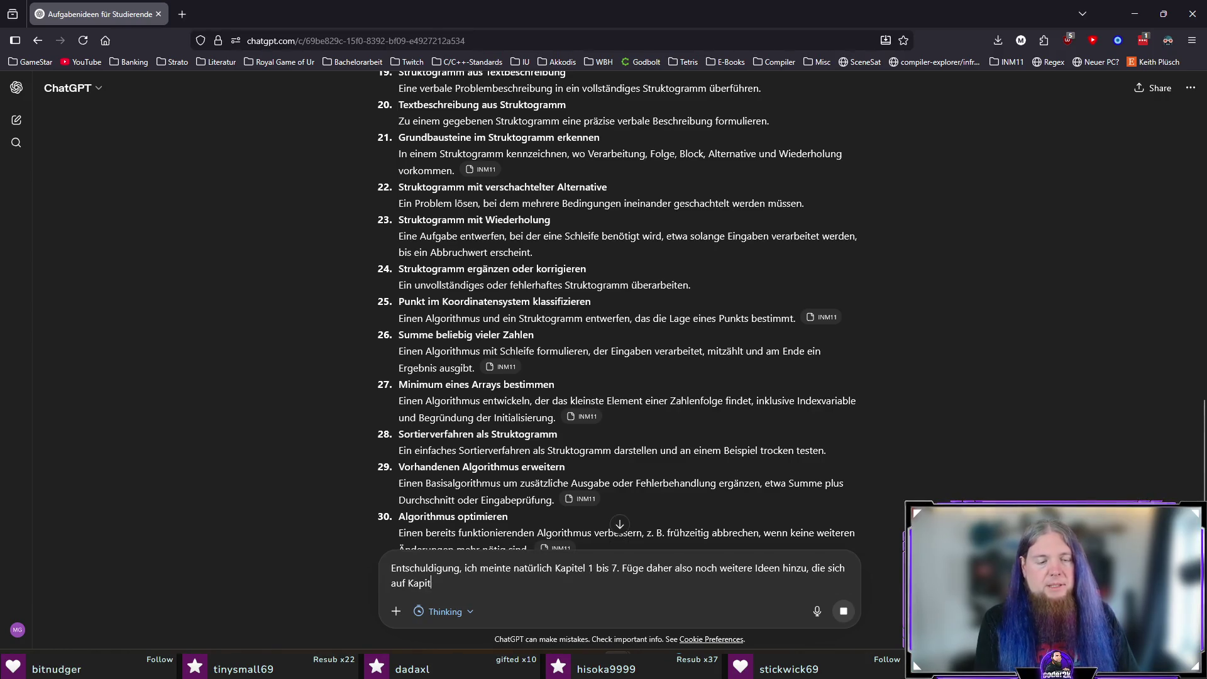
text(el 7 beziehen.)
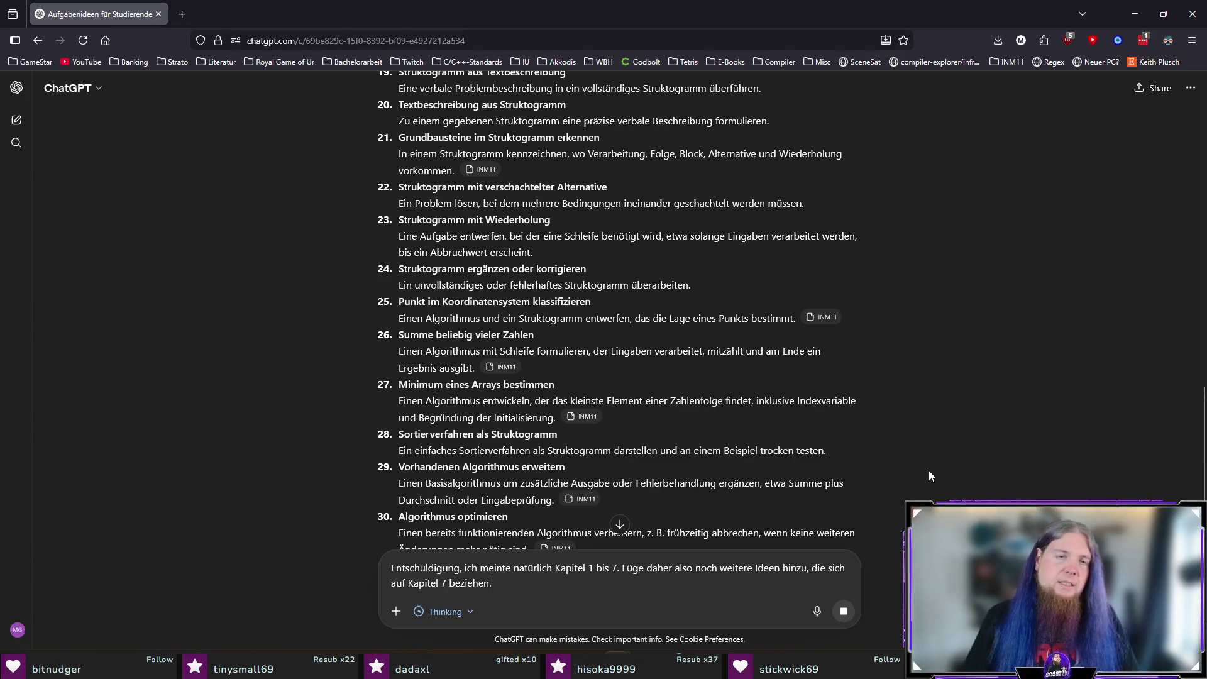
scroll(738, 440, down, 6)
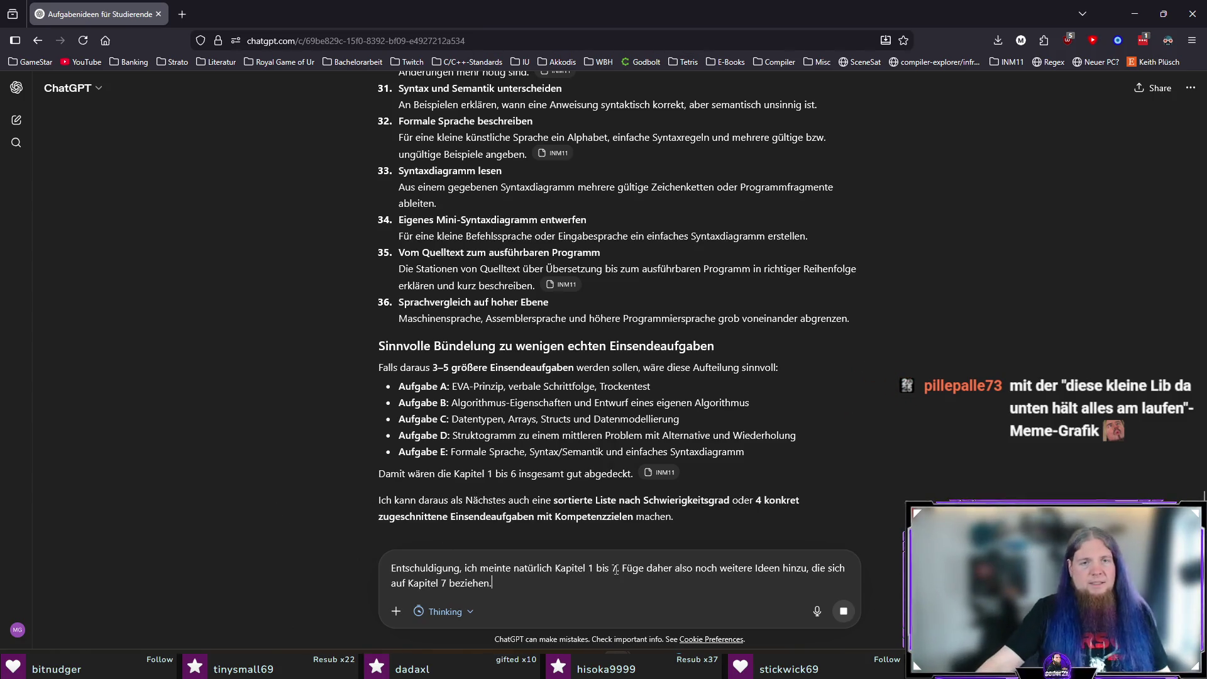
key(Return)
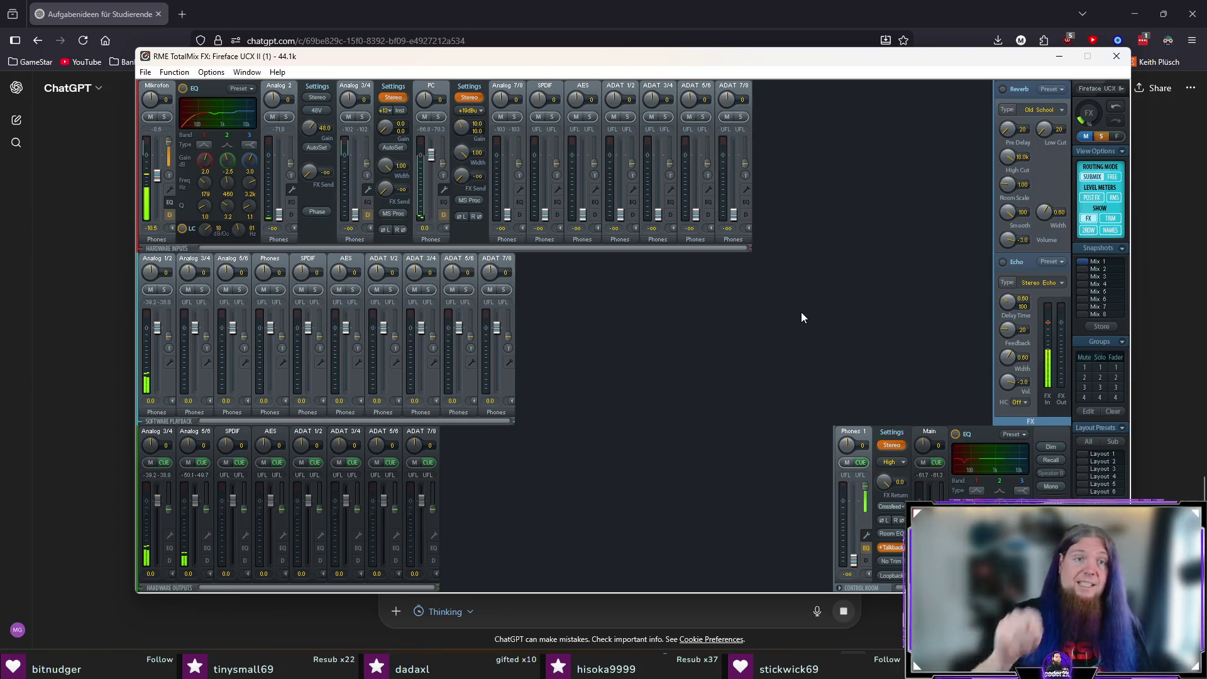
Step: Leave the TotalMix FX mixer window and return to the ChatGPT chat
key(alt+Tab)
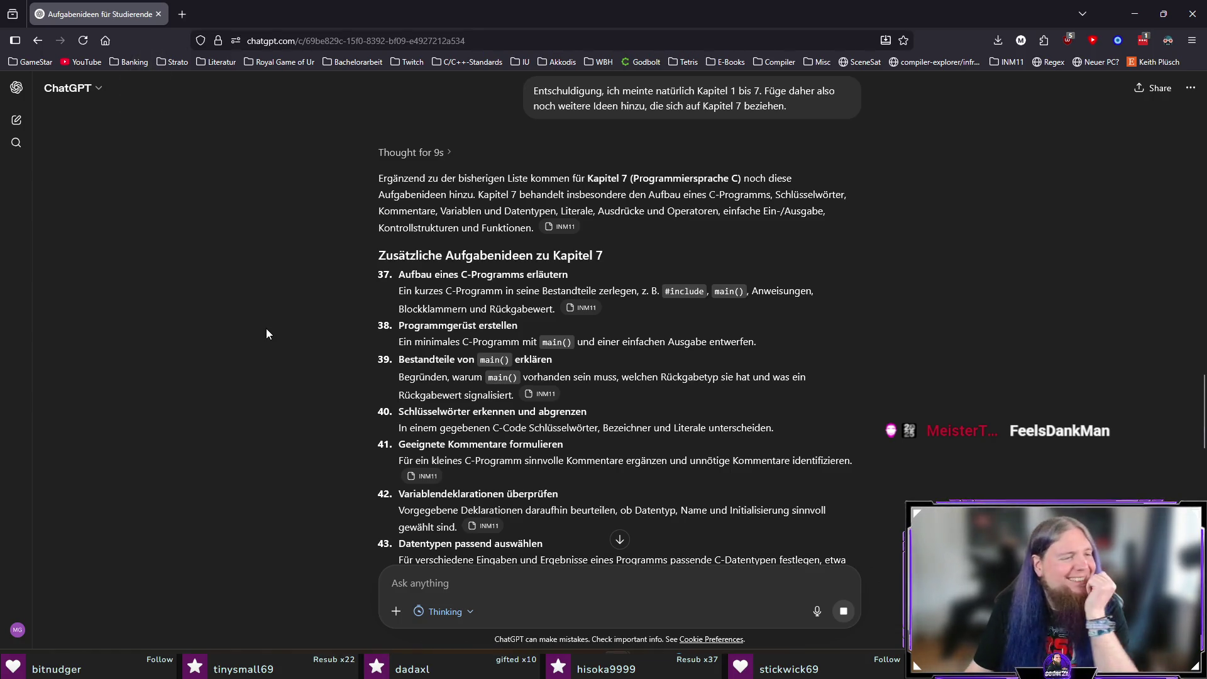
Step: Scroll through ChatGPT's new Kapitel 7 task ideas numbered from 37
scroll(259, 364, up, 7)
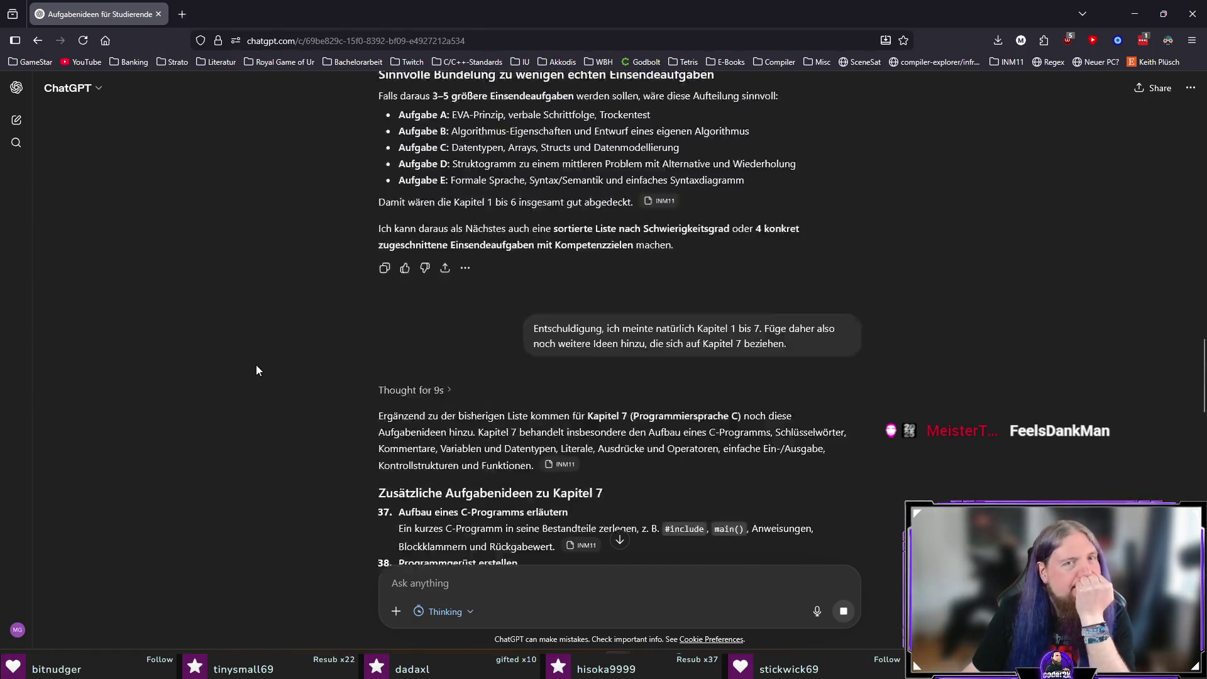
scroll(270, 372, down, 20)
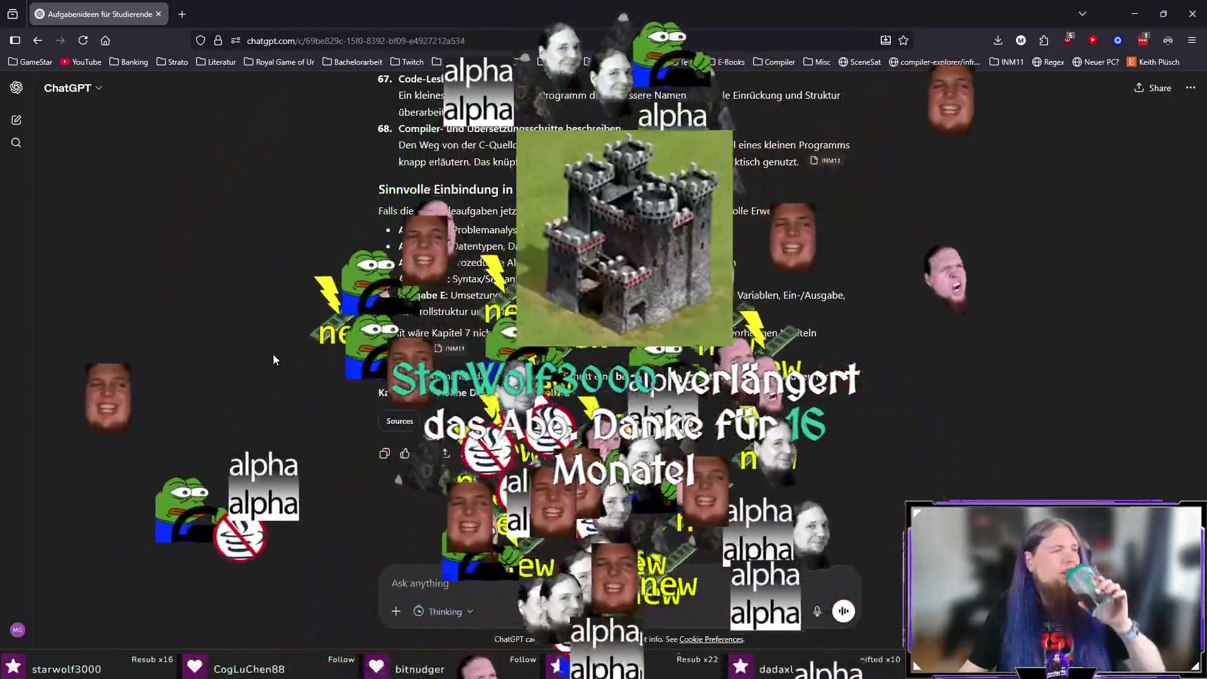
scroll(272, 364, up, 7)
scroll(271, 365, up, 20)
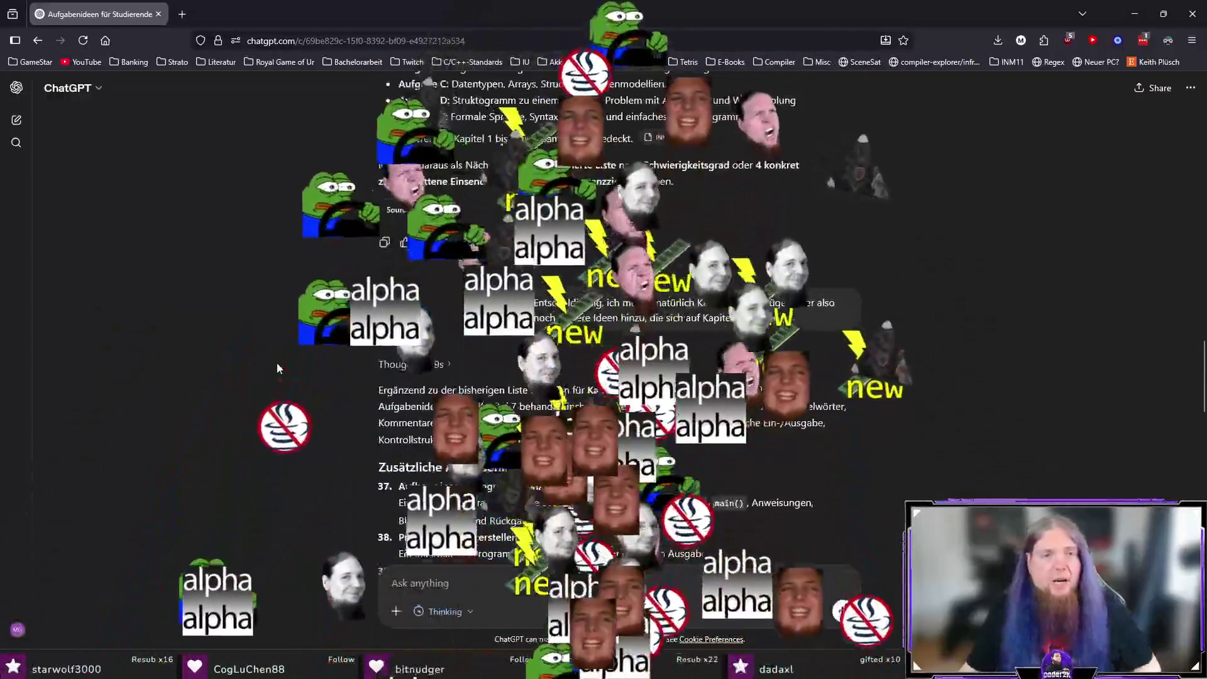
scroll(289, 364, up, 15)
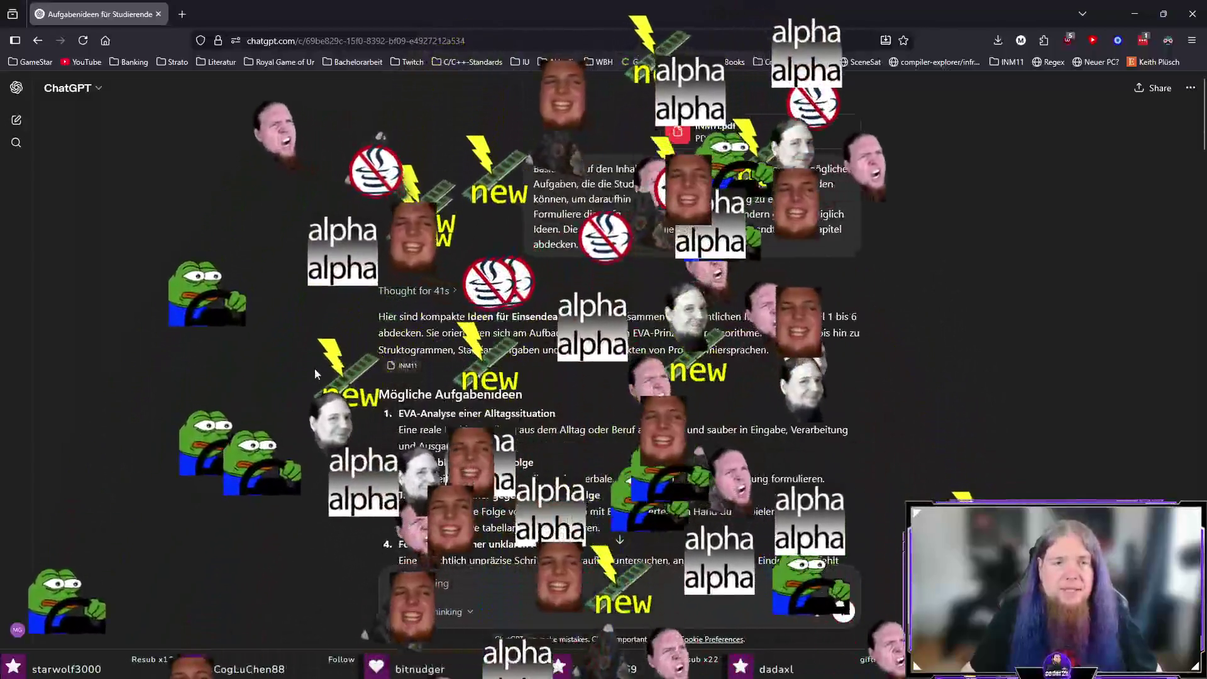
scroll(269, 314, down, 9)
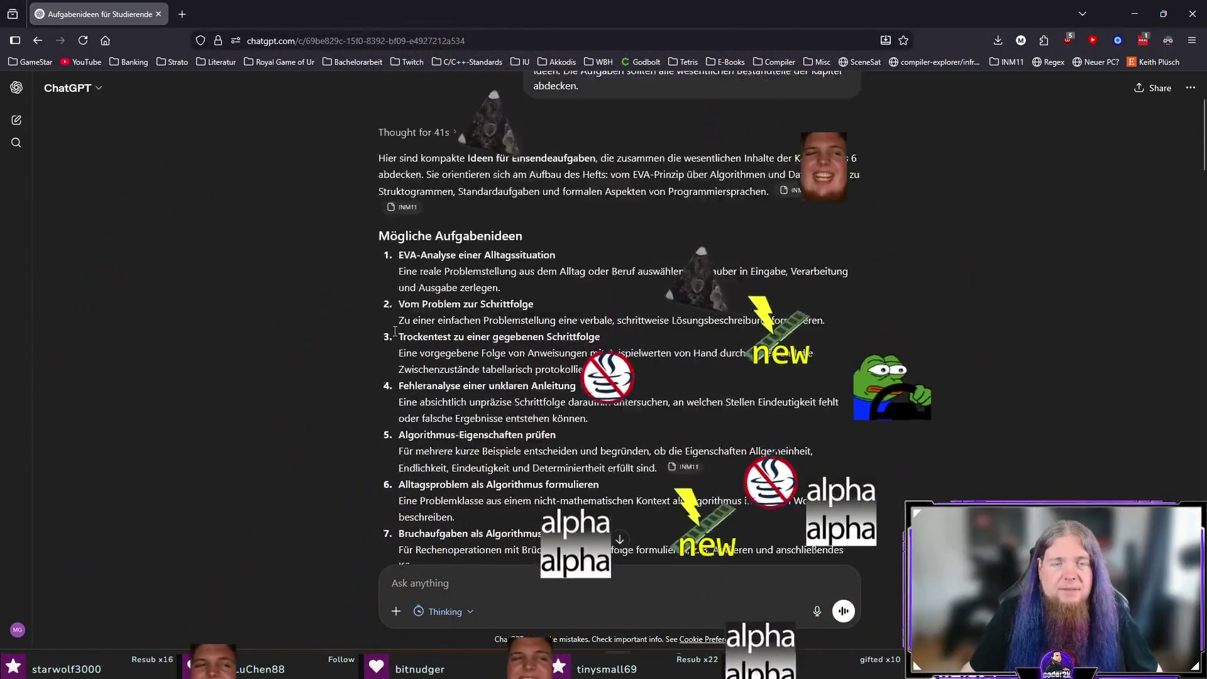
scroll(269, 315, down, 20)
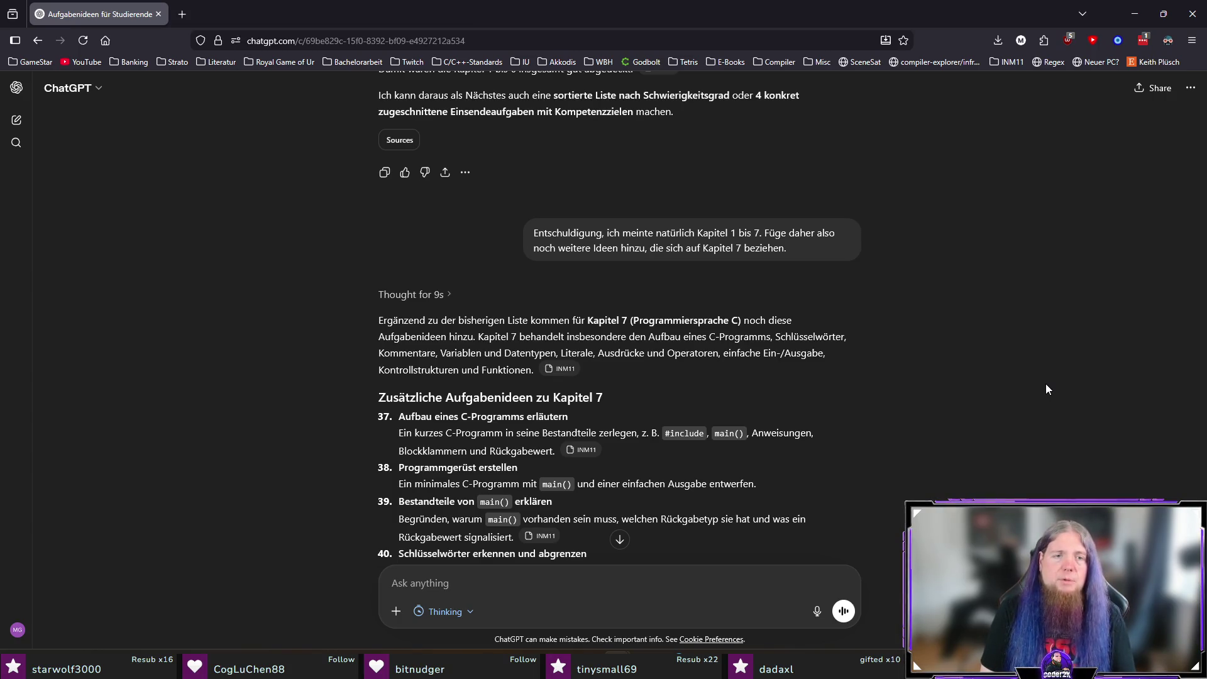
scroll(1046, 389, up, 15)
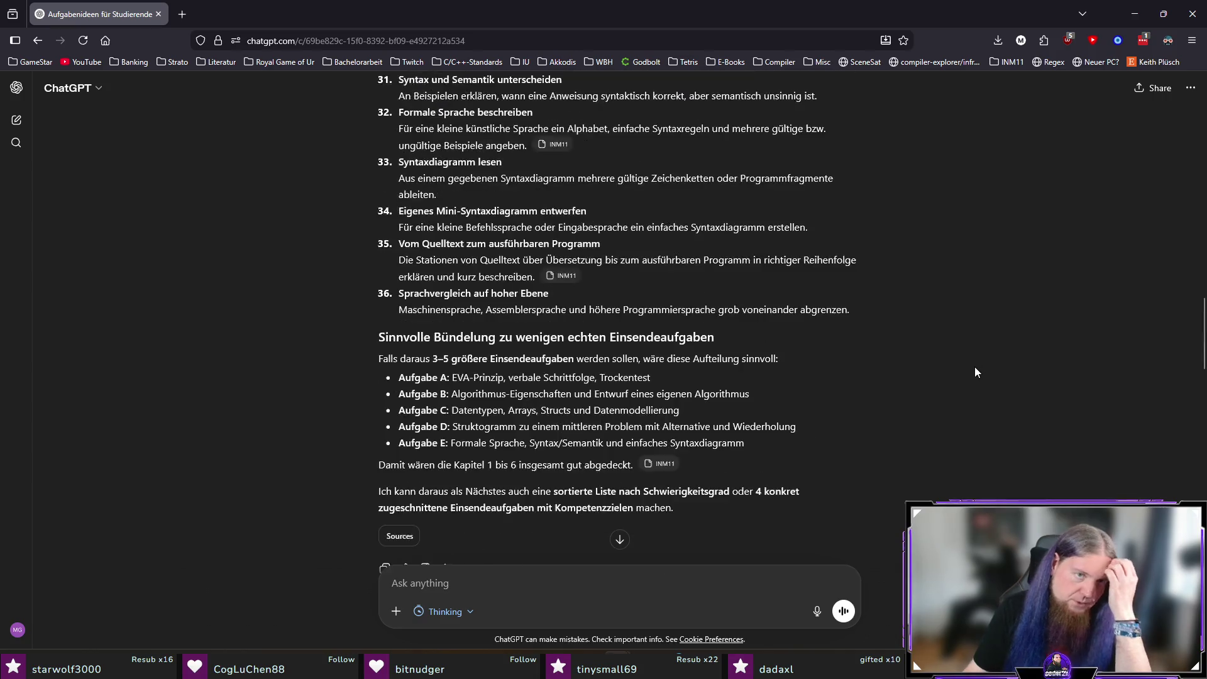
scroll(978, 391, up, 15)
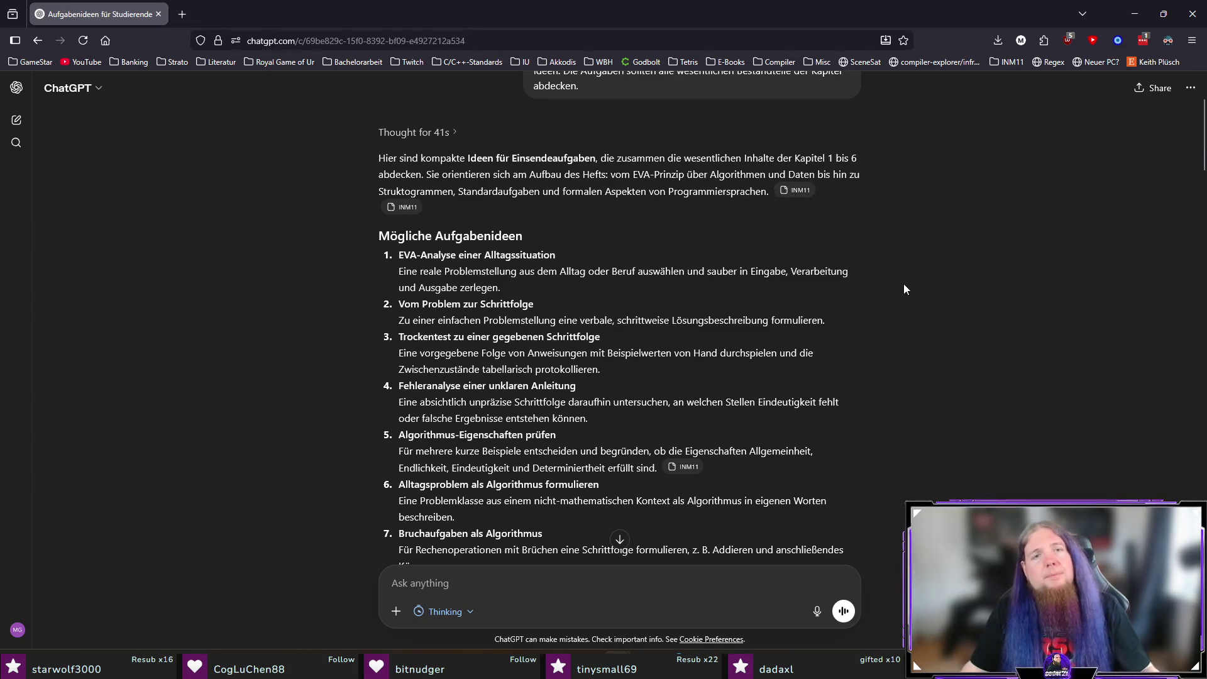
Step: Select the Trockentest idea's heading and description in ChatGPT's answer
scroll(903, 284, down, 1)
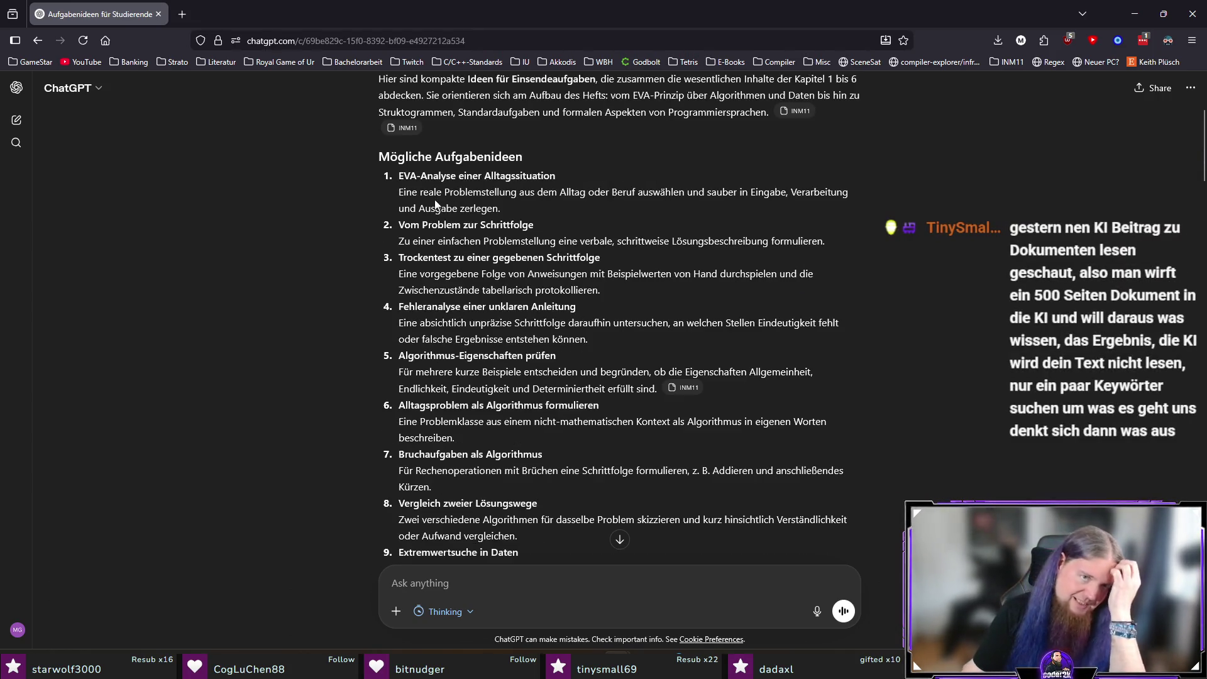
drag(397, 175, 600, 182)
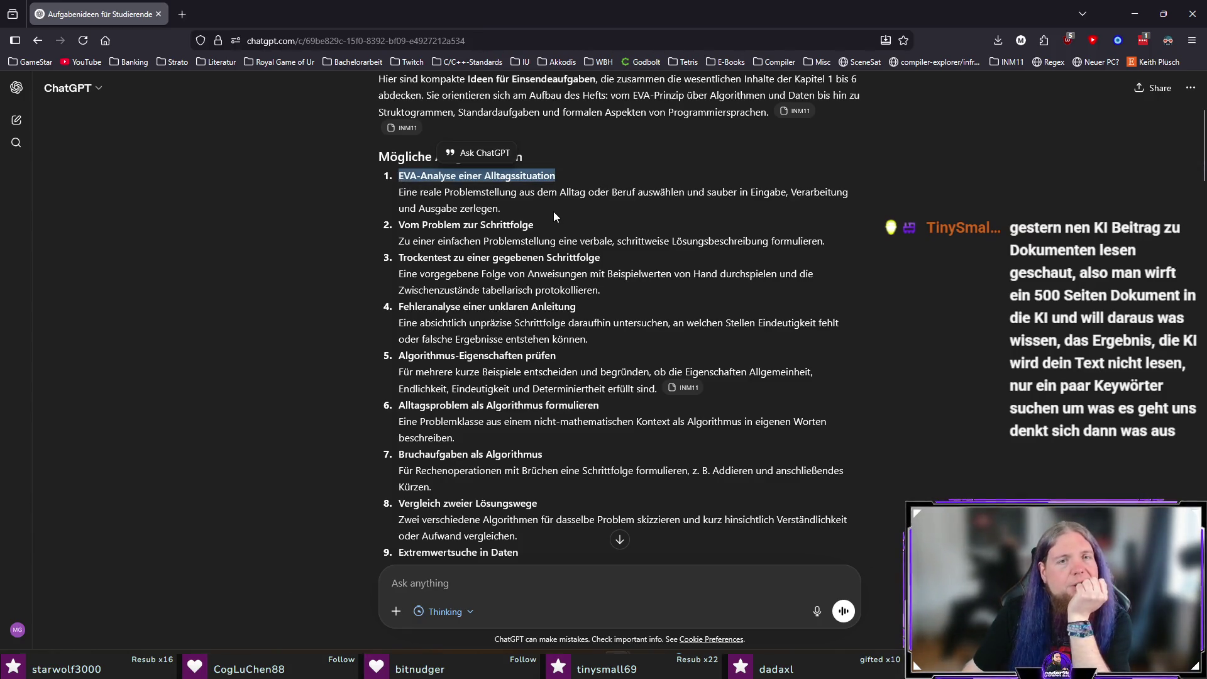
click(569, 208)
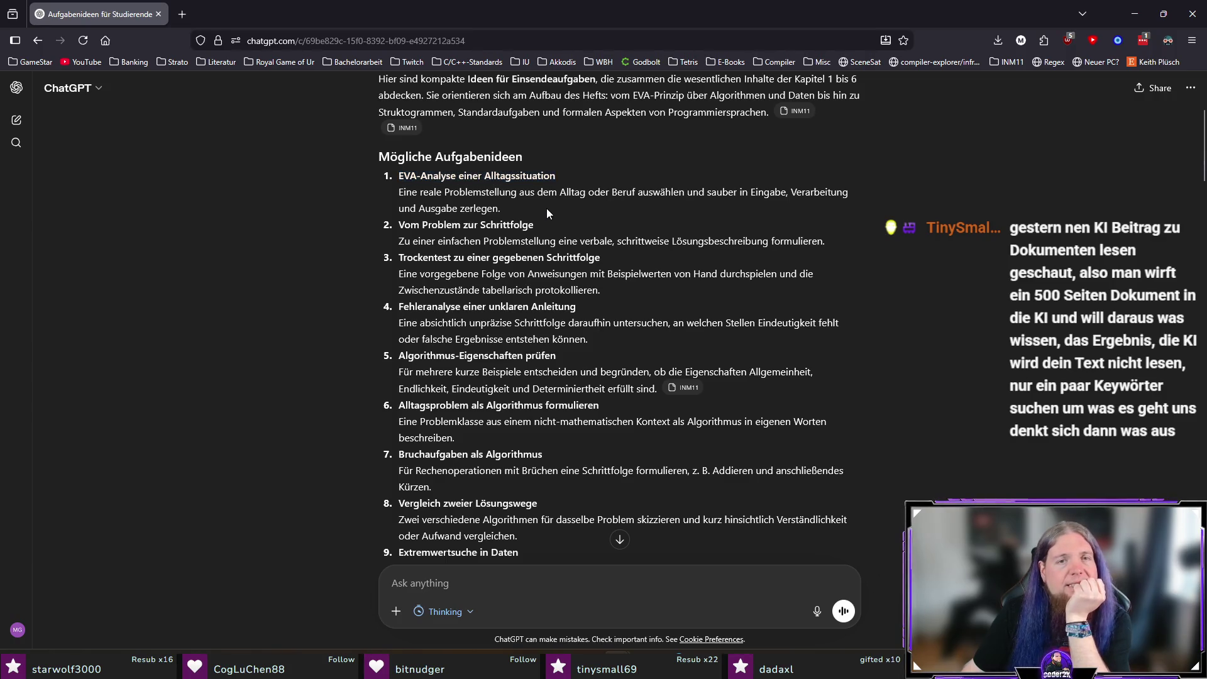
triple_click(546, 208)
click(667, 254)
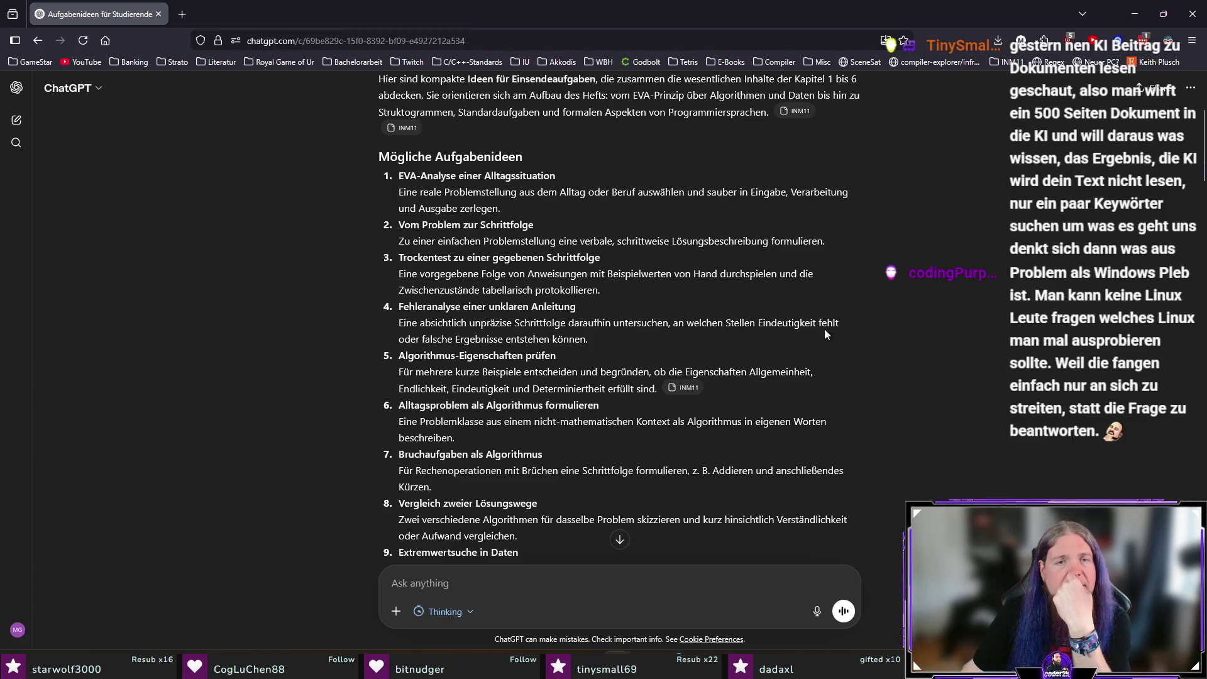
drag(621, 288, 398, 257)
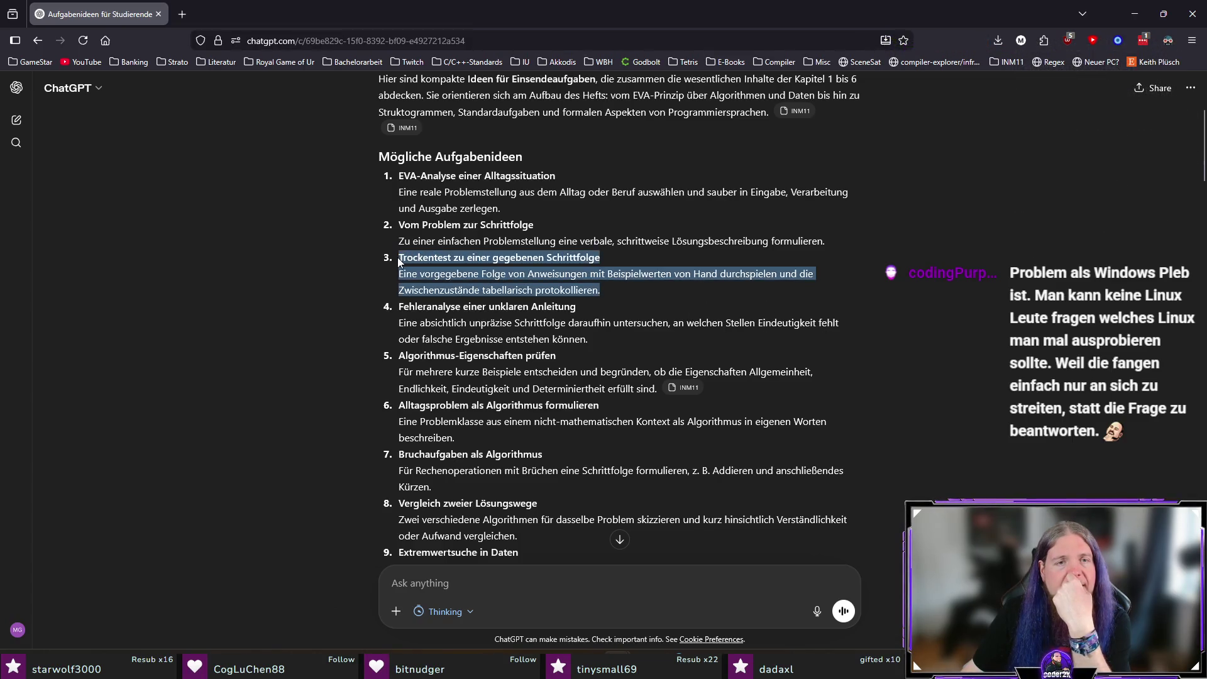
click(704, 290)
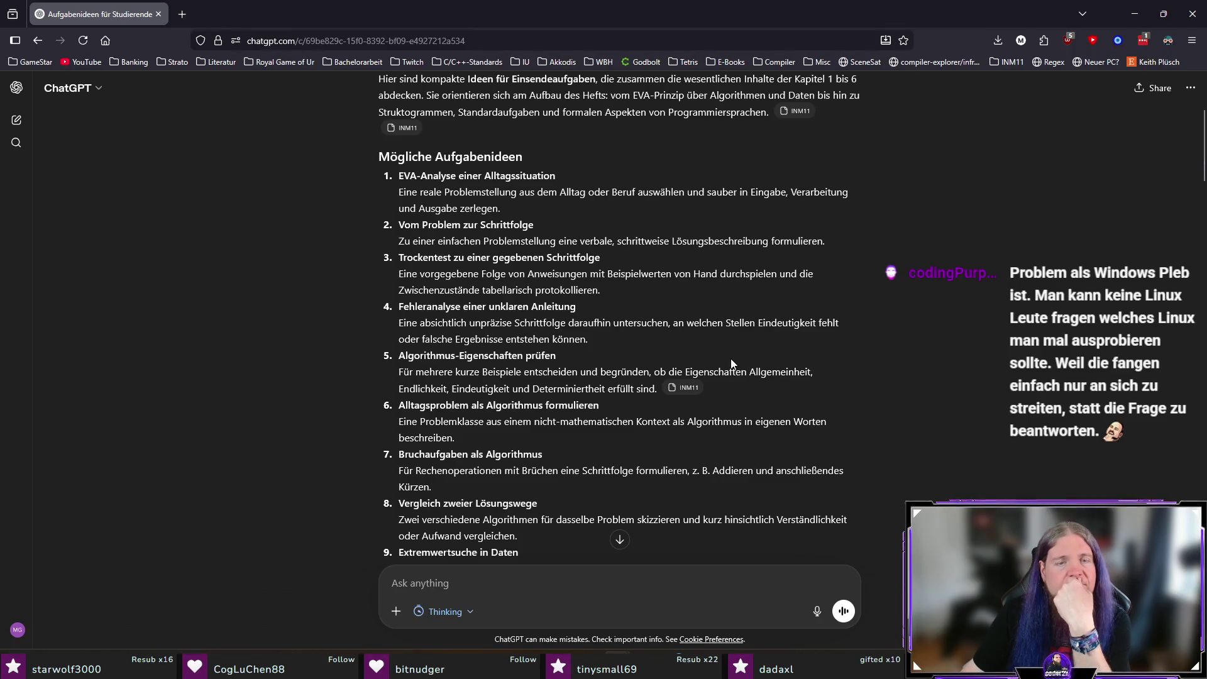
Step: Start the reply with 'Ich Liste nun diejenigen Ideen auf, die mit am besten gefallen:' and bullet Trockentest zu einer gegebenen Schrittfolge
text(Ich Liste nun di)
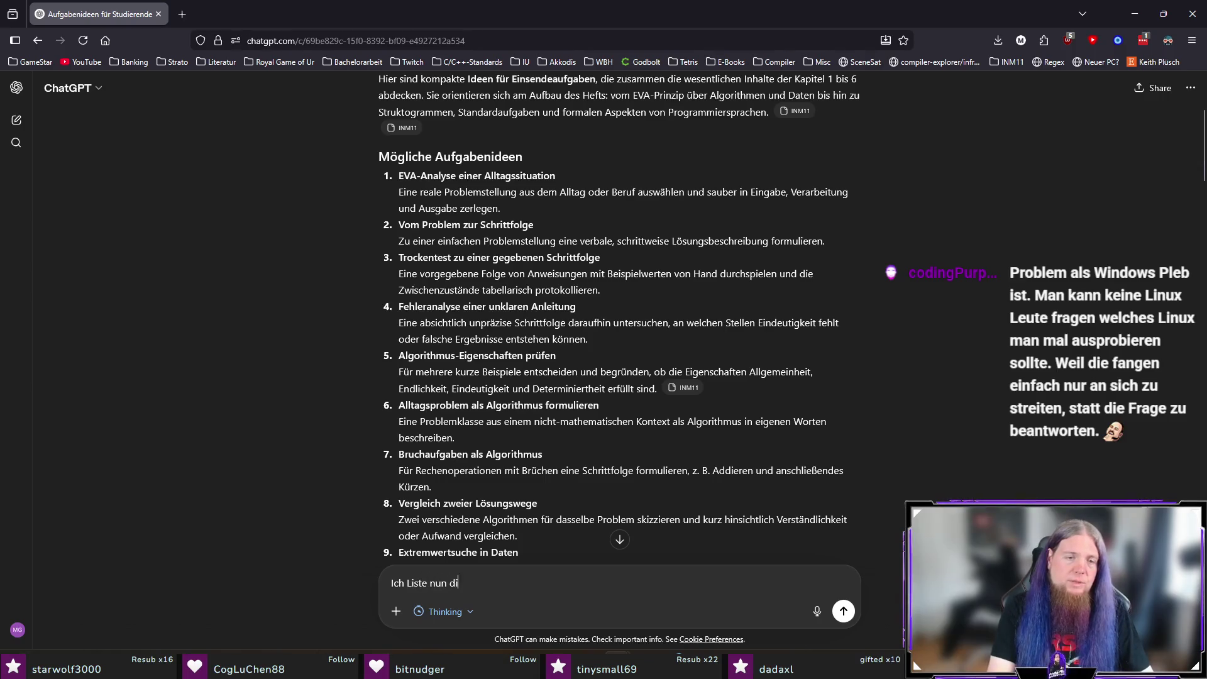
text(ejenigen Ideen auf, die)
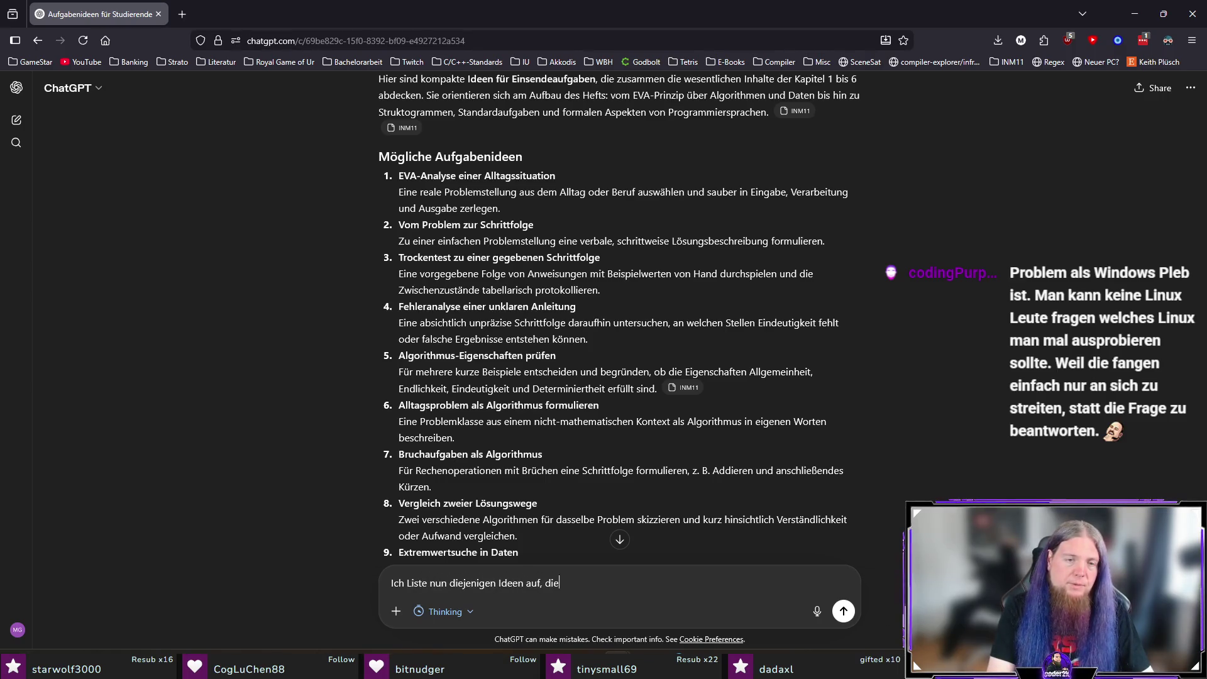
text( mit am besten gefall)
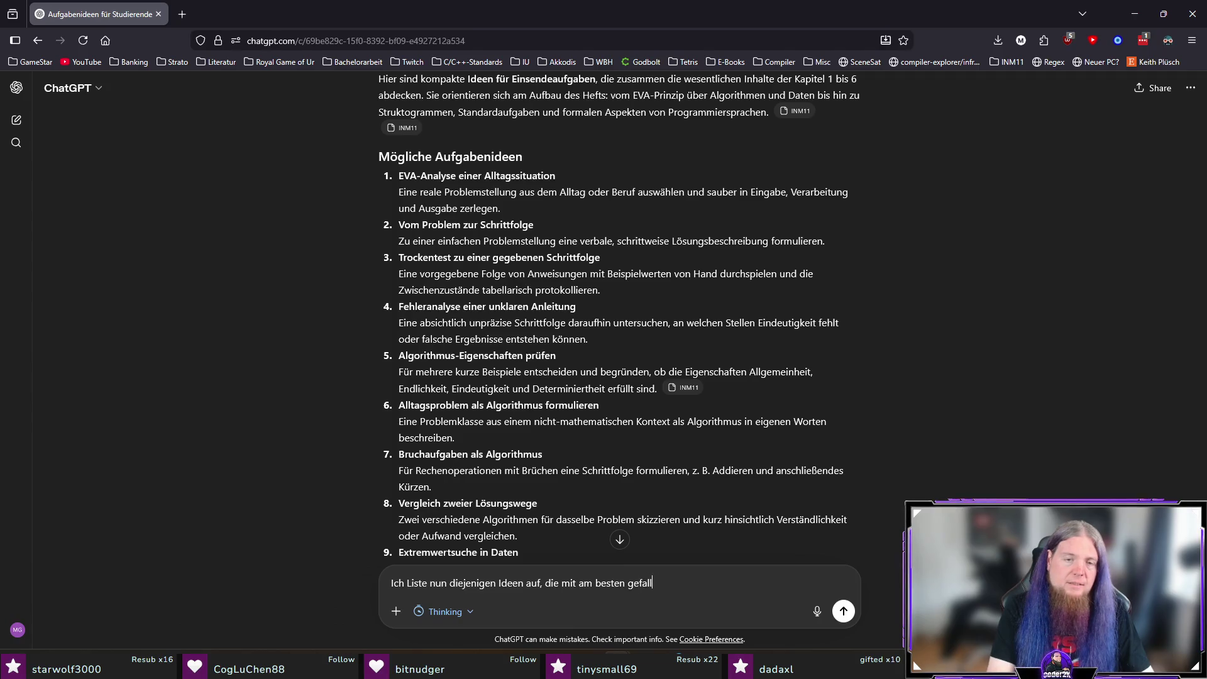
text(en:)
key(shift+Return)
text(-)
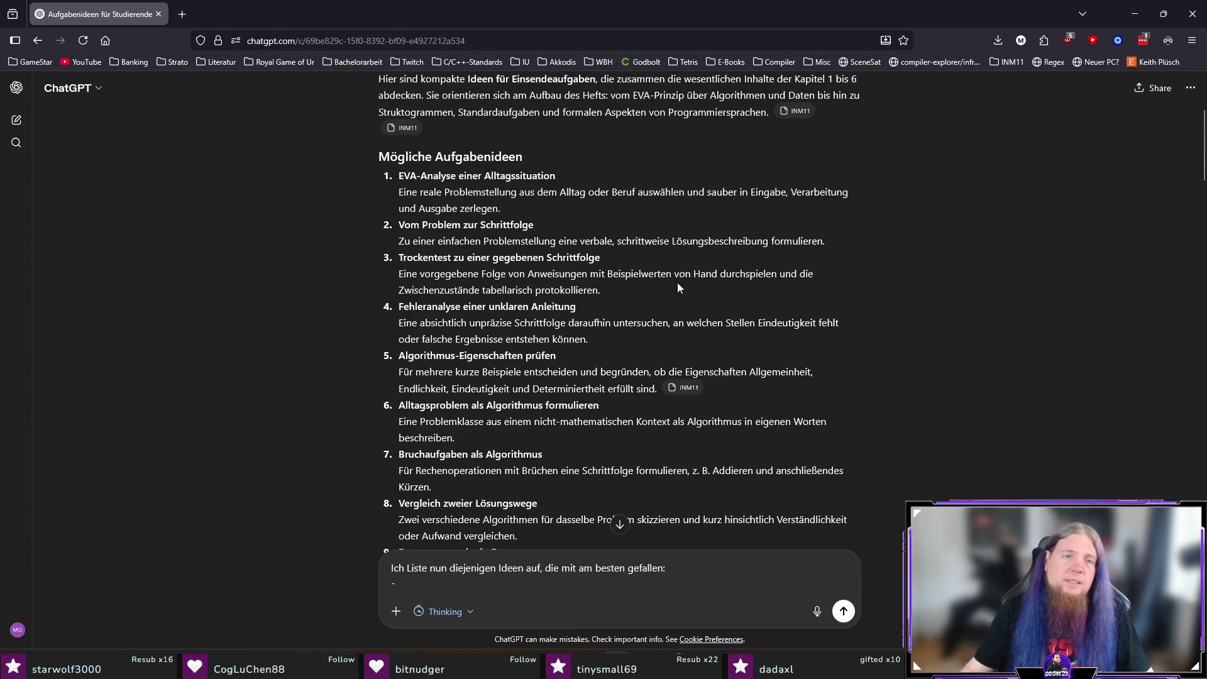
drag(622, 258, 397, 259)
key(ctrl+c)
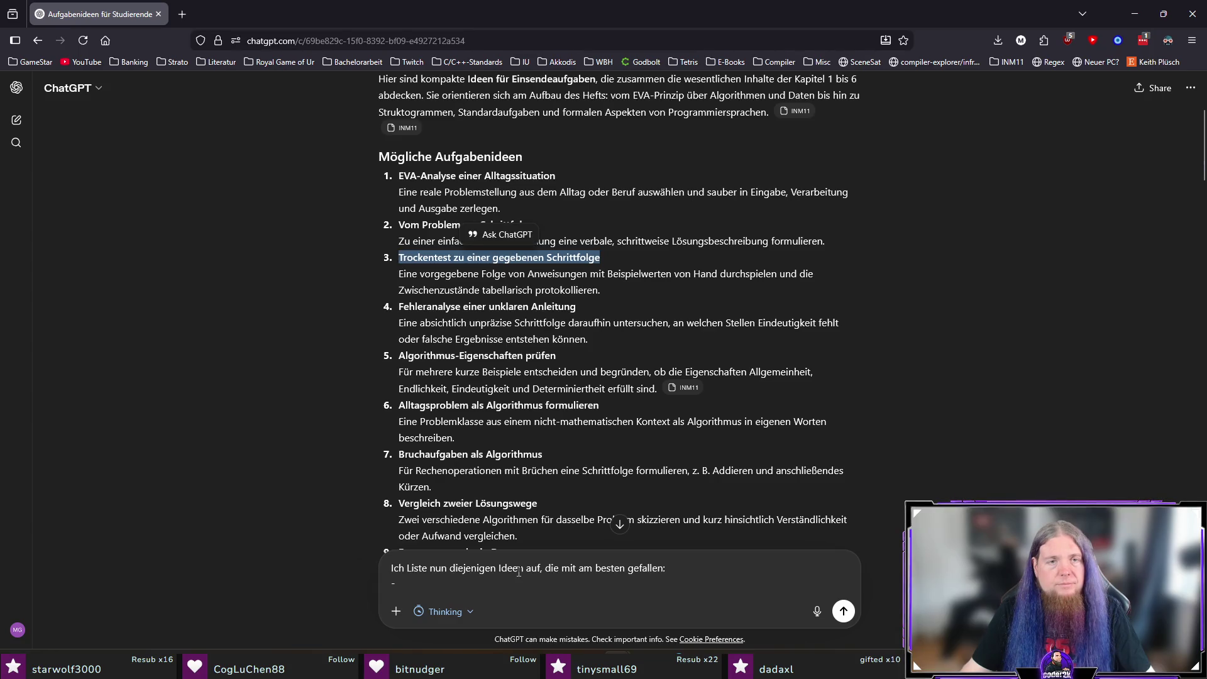
click(484, 593)
key(ctrl+v)
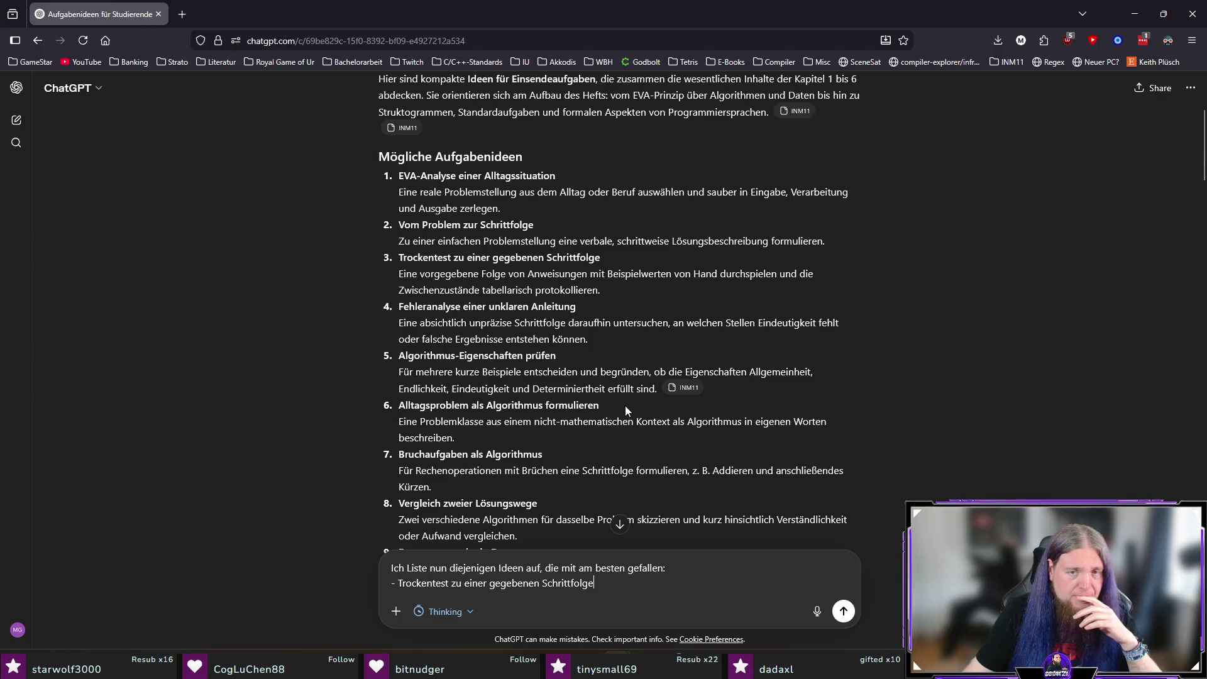
Step: Add Vergleich zweier Lösungswege as the second bullet in the draft
scroll(624, 406, down, 2)
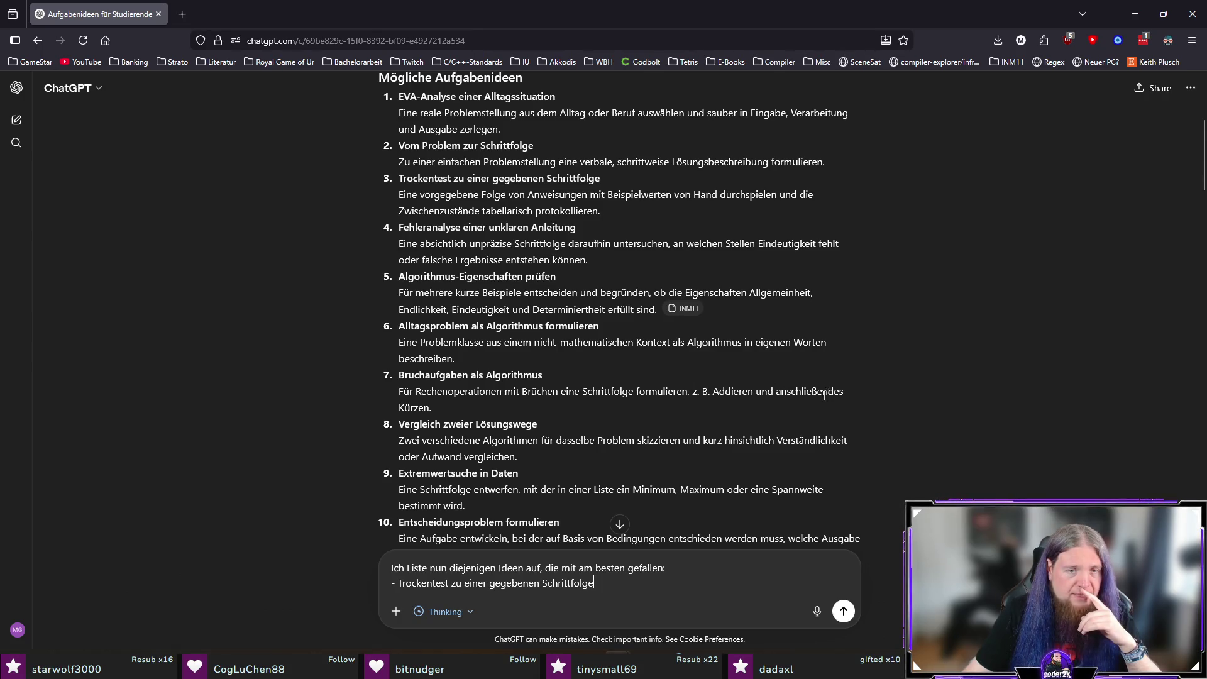
scroll(814, 395, down, 2)
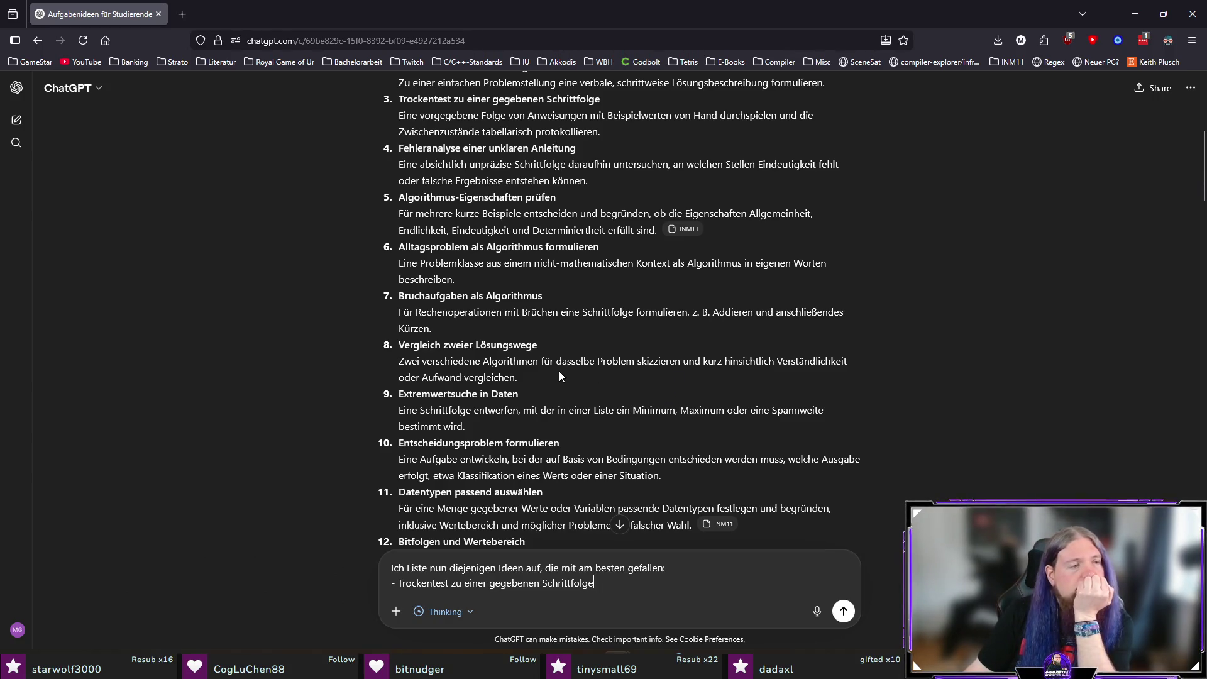
drag(540, 345, 399, 345)
key(ctrl+c)
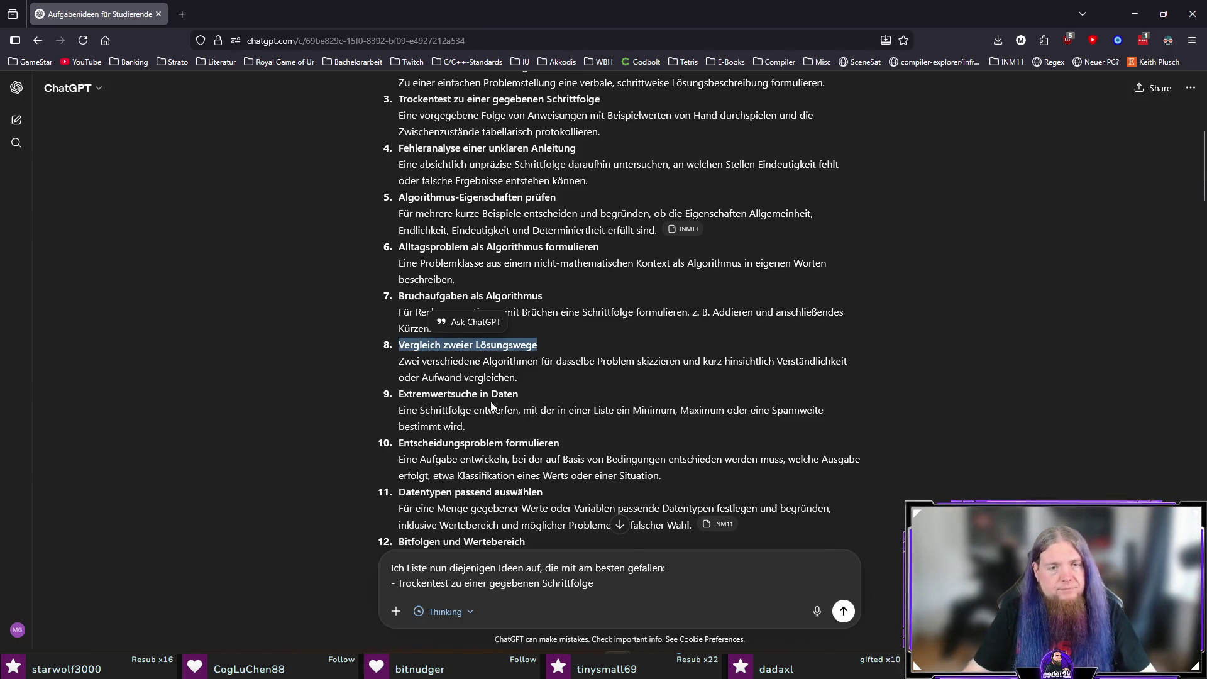
click(645, 594)
key(shift+Return)
text(-)
key(ctrl+v)
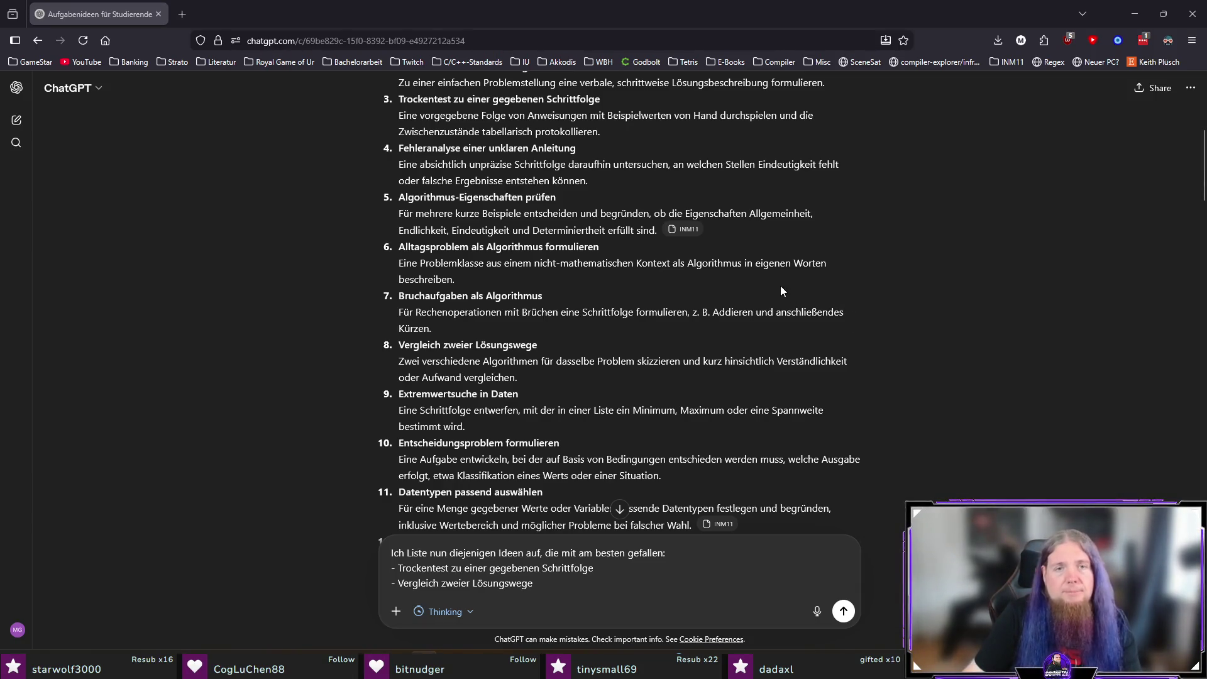
Step: Add Extremwertsuche in Daten as the third bullet and begin a fourth line
scroll(794, 284, down, 1)
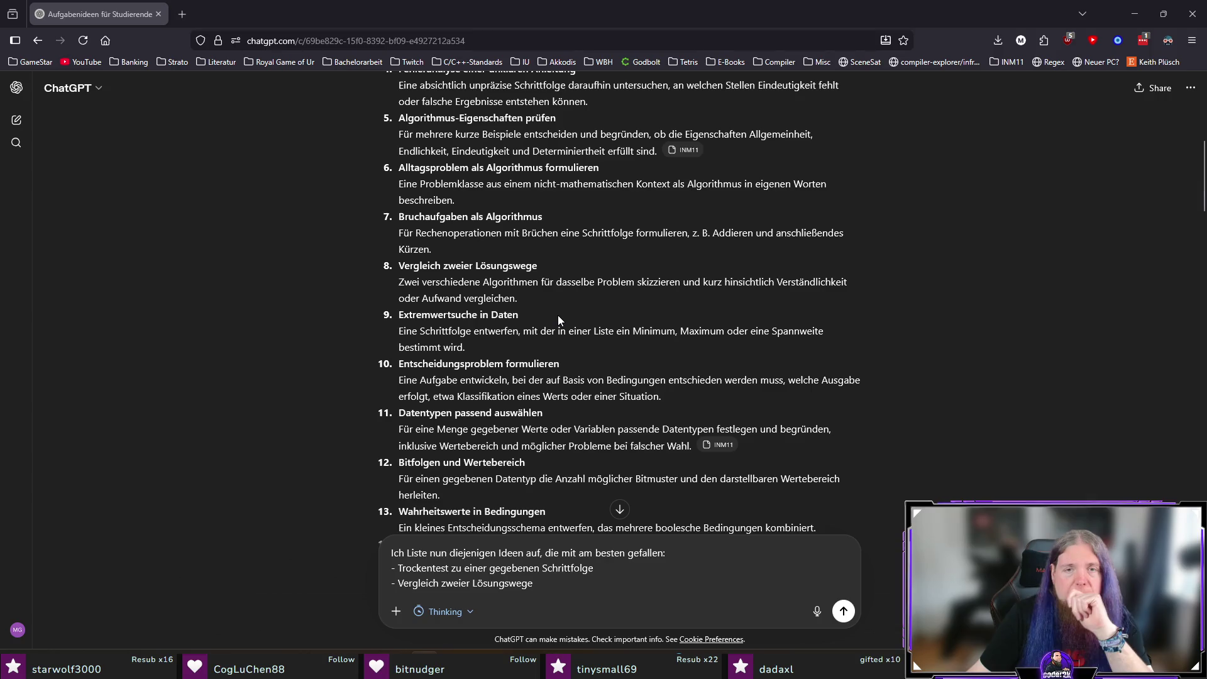
drag(557, 313, 400, 315)
key(ctrl+c)
click(590, 585)
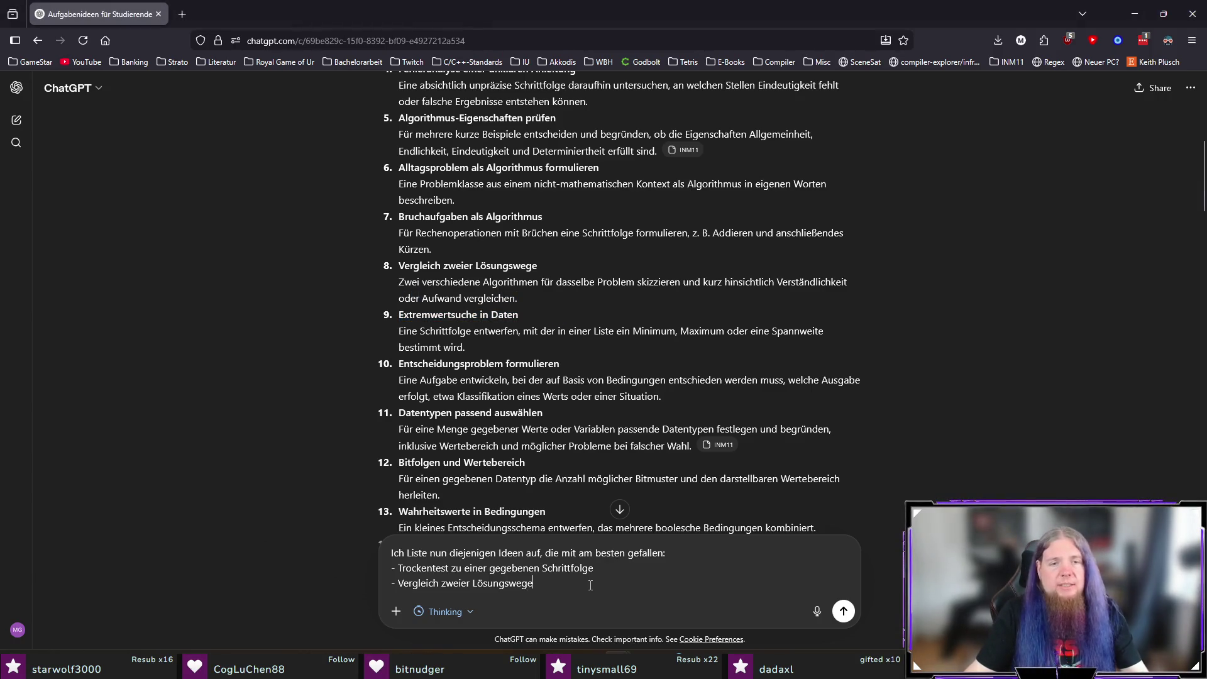
key(shift+Return)
text(-)
key(ctrl+v)
key(shift+Return)
Step: Put a dash on the fourth bullet line and scroll further through the idea list
text(-)
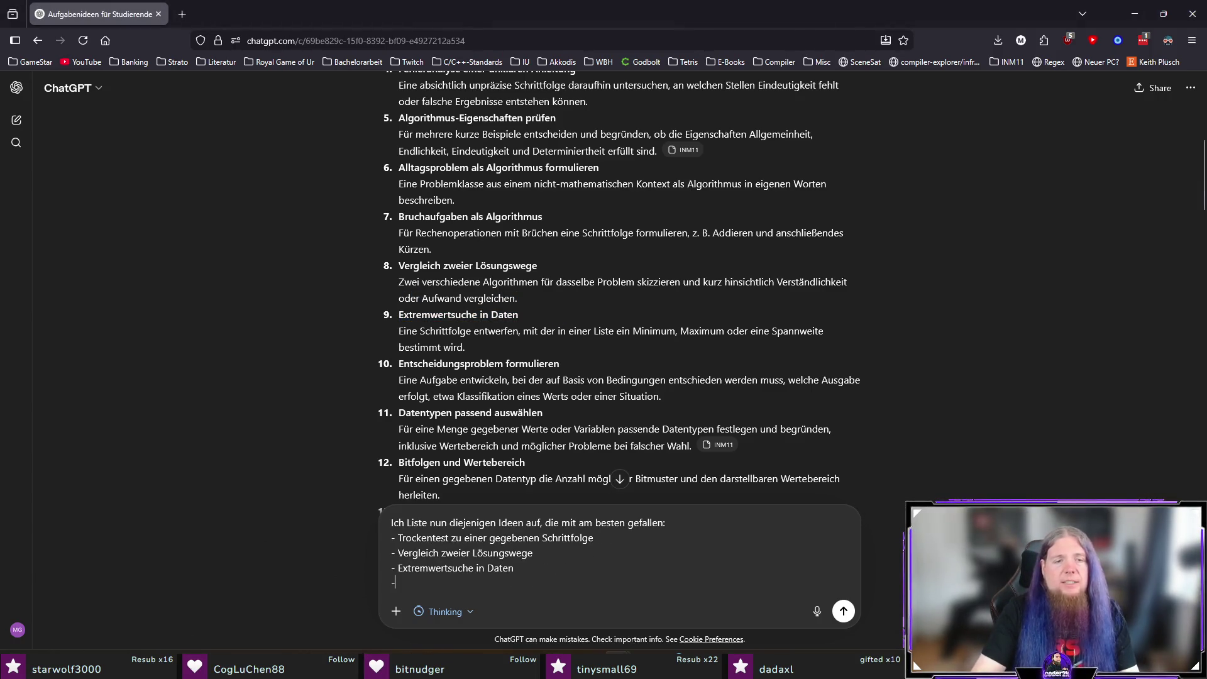
scroll(666, 403, down, 3)
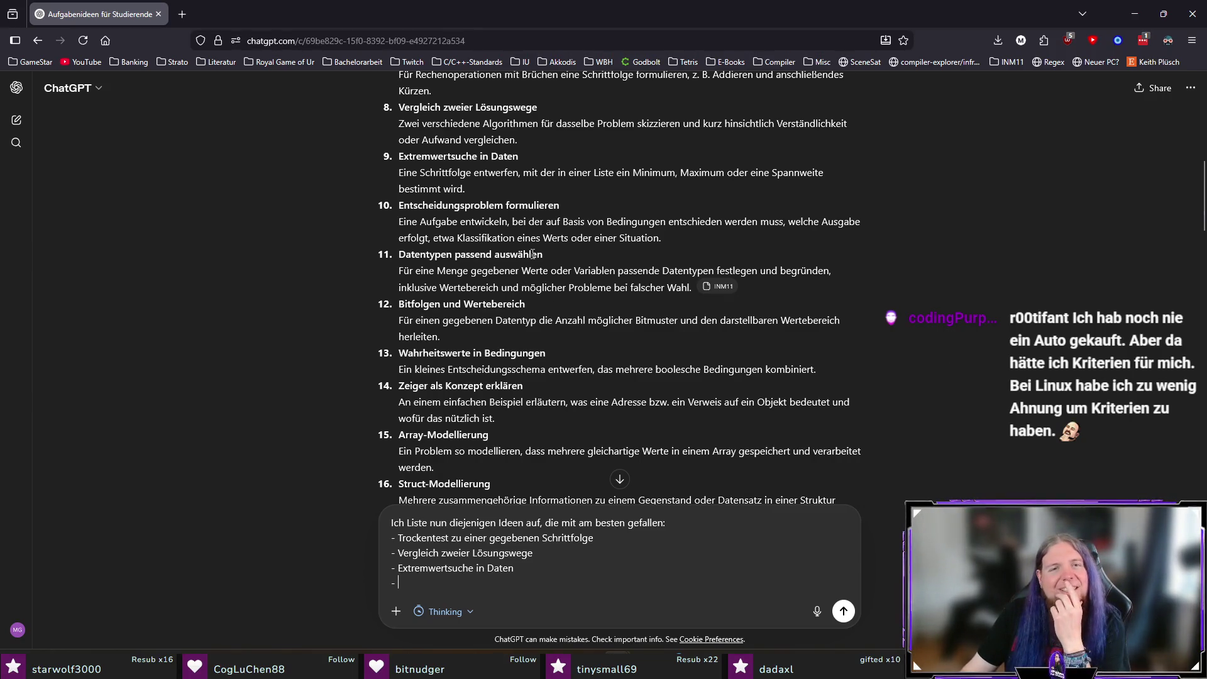
scroll(506, 323, down, 2)
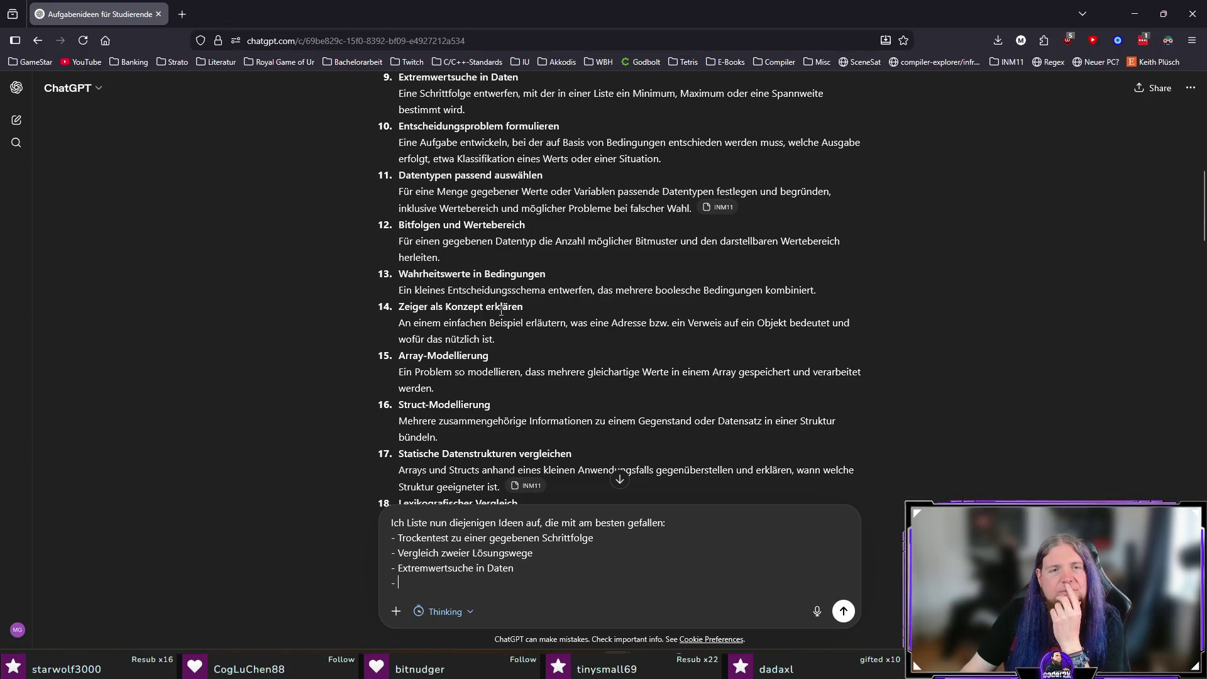
Step: Add idea 19, Struktogramm aus Textbeschreibung, as a bullet and start another dash line
scroll(700, 368, down, 2)
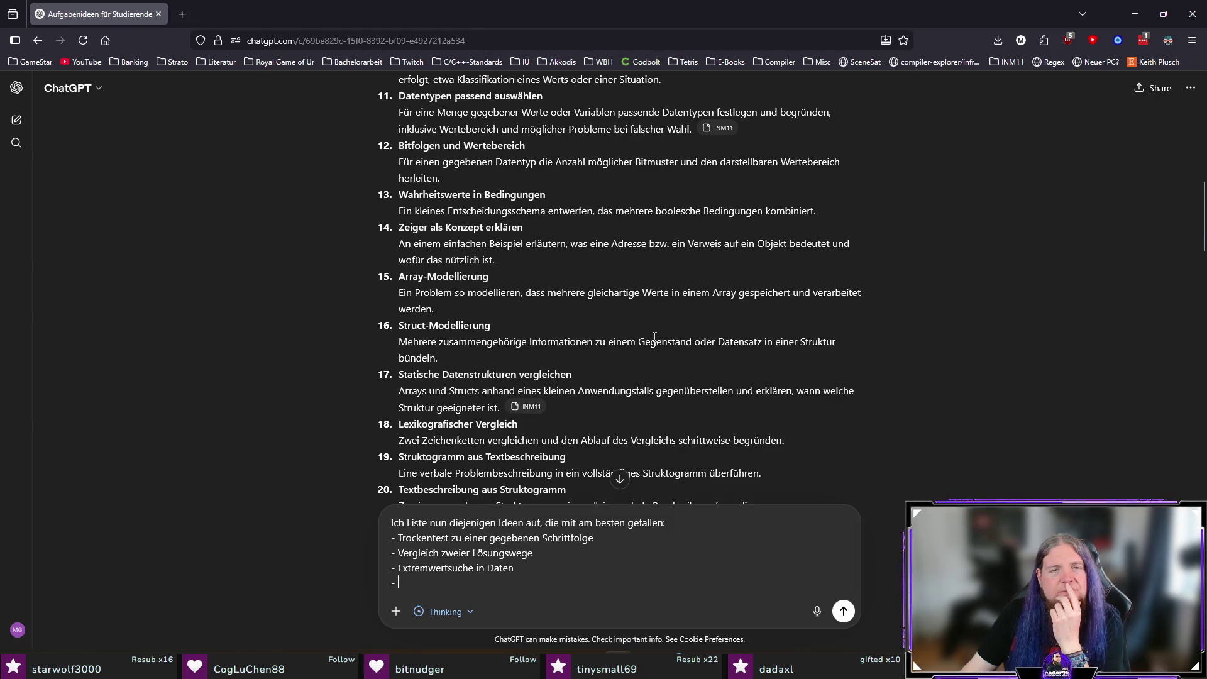
scroll(654, 338, down, 2)
scroll(651, 351, down, 2)
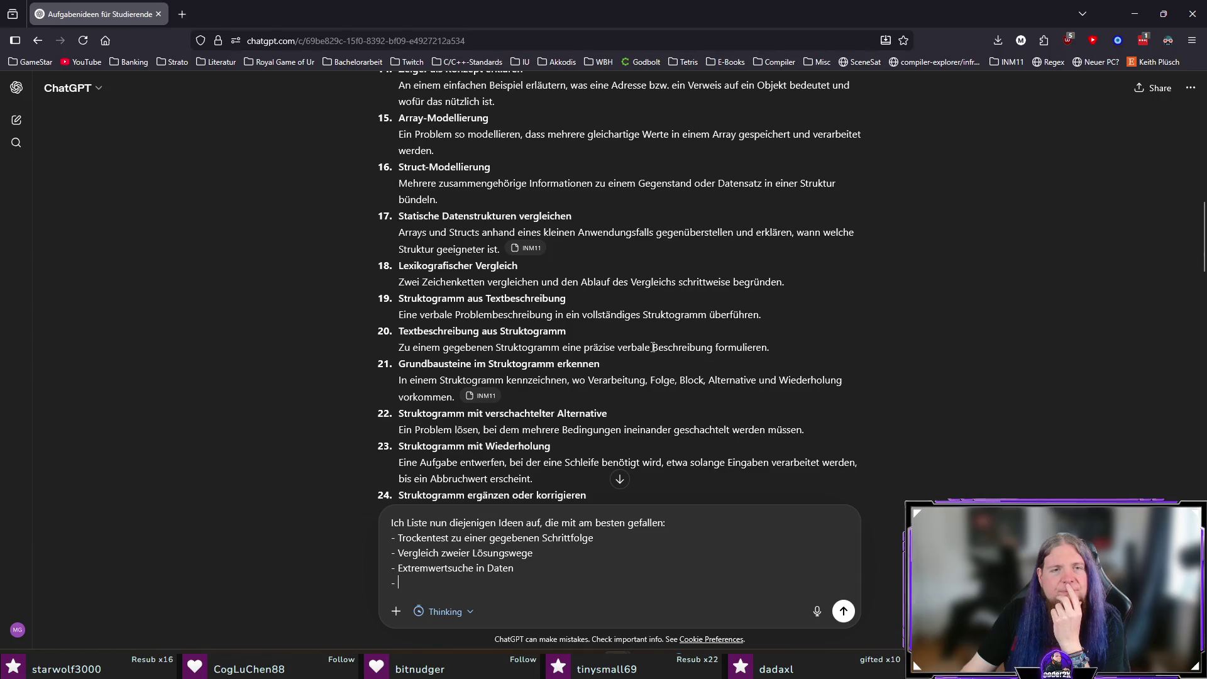
drag(794, 280, 399, 266)
click(541, 271)
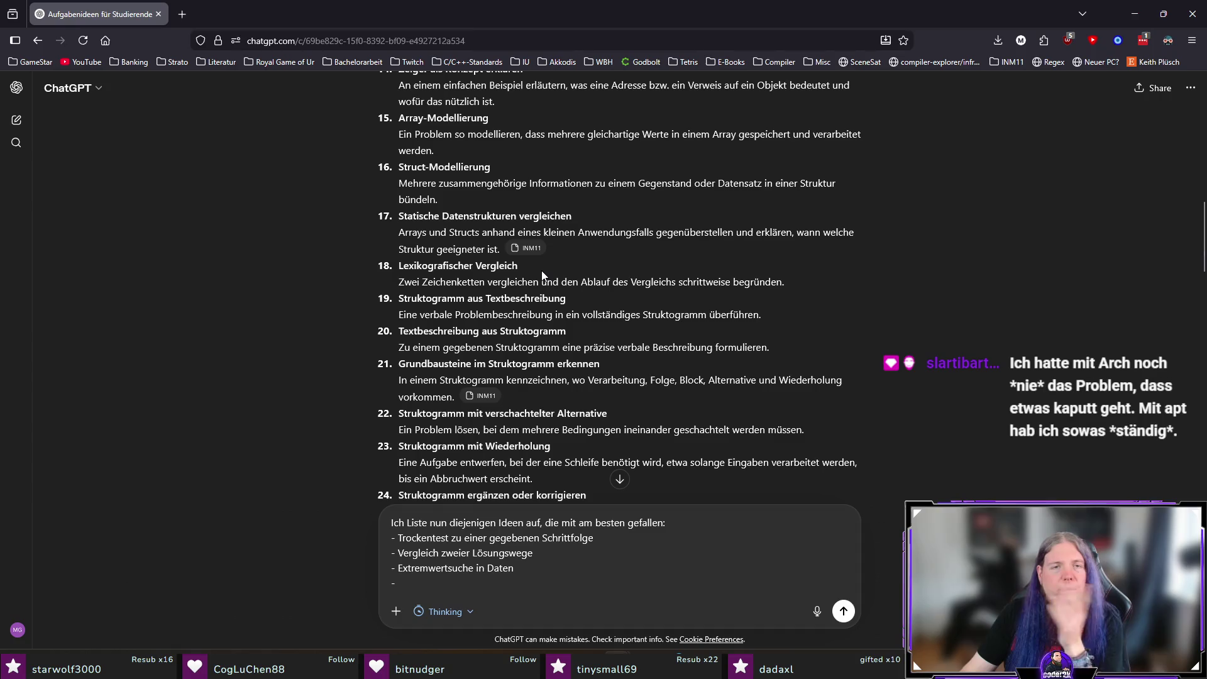
triple_click(540, 269)
click(566, 283)
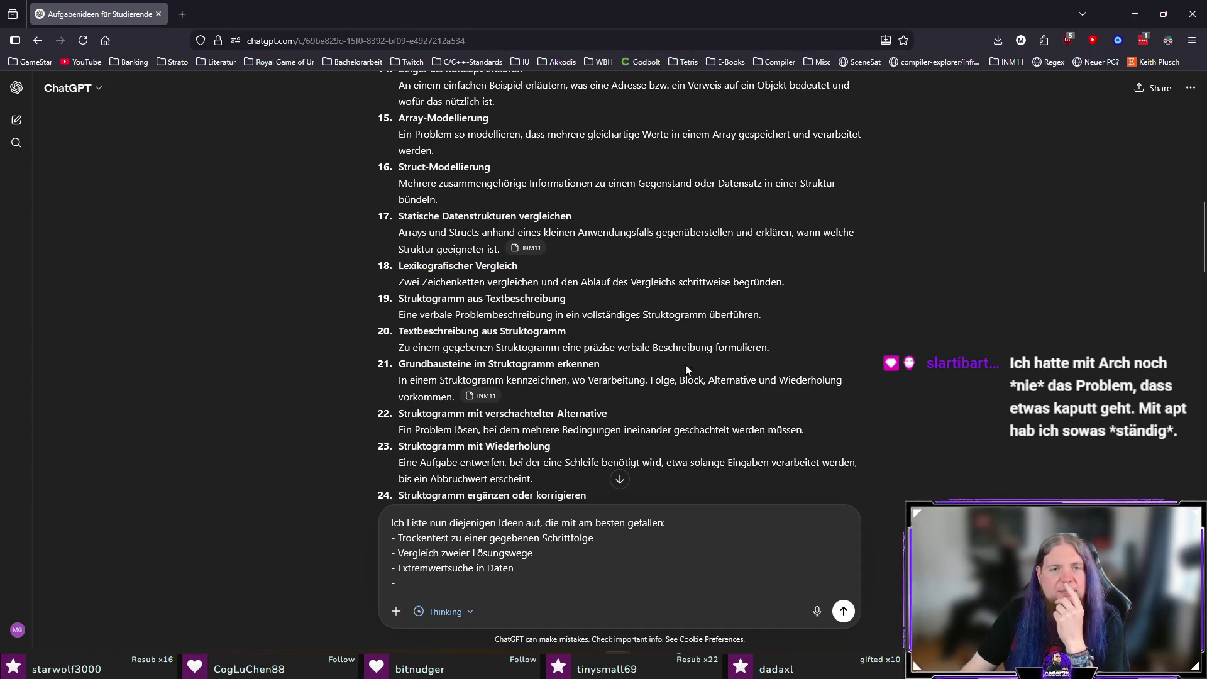
drag(539, 298, 393, 298)
key(ctrl+c)
click(548, 582)
key(ctrl+v)
key(shift+Return)
text(-)
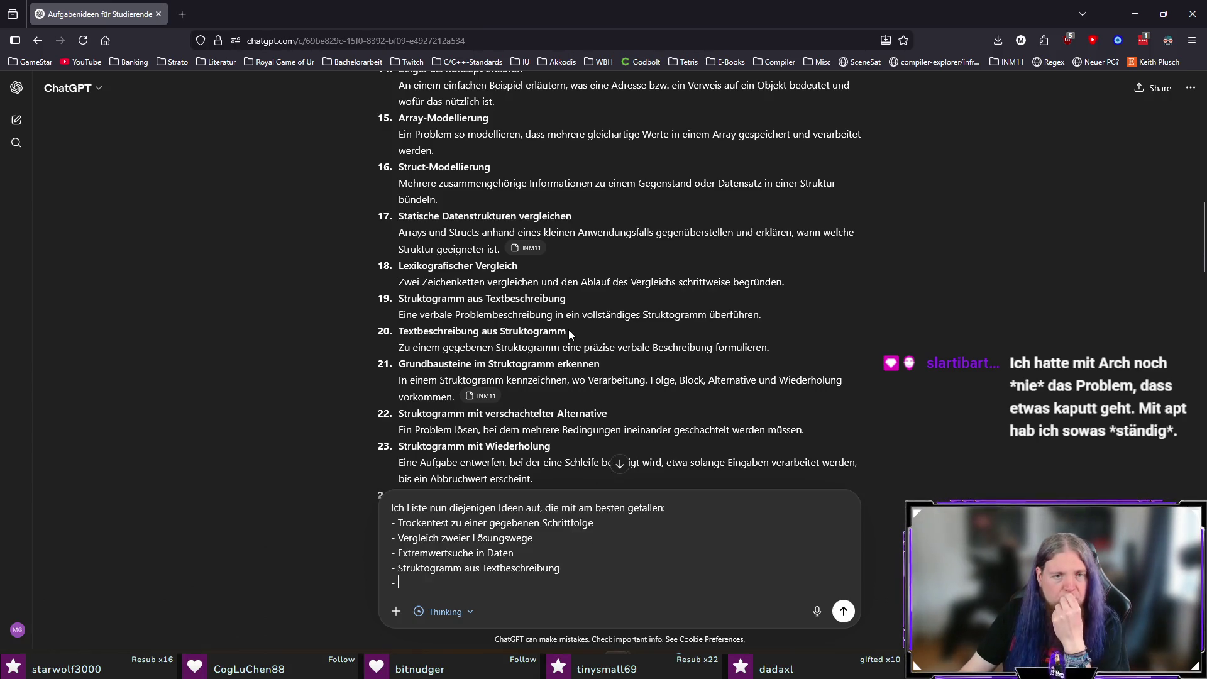
Step: Add idea 20, Textbeschreibung aus Struktogramm, as the next bullet, followed by an empty dash
drag(578, 330, 398, 330)
key(ctrl+c)
click(440, 583)
key(ctrl+v)
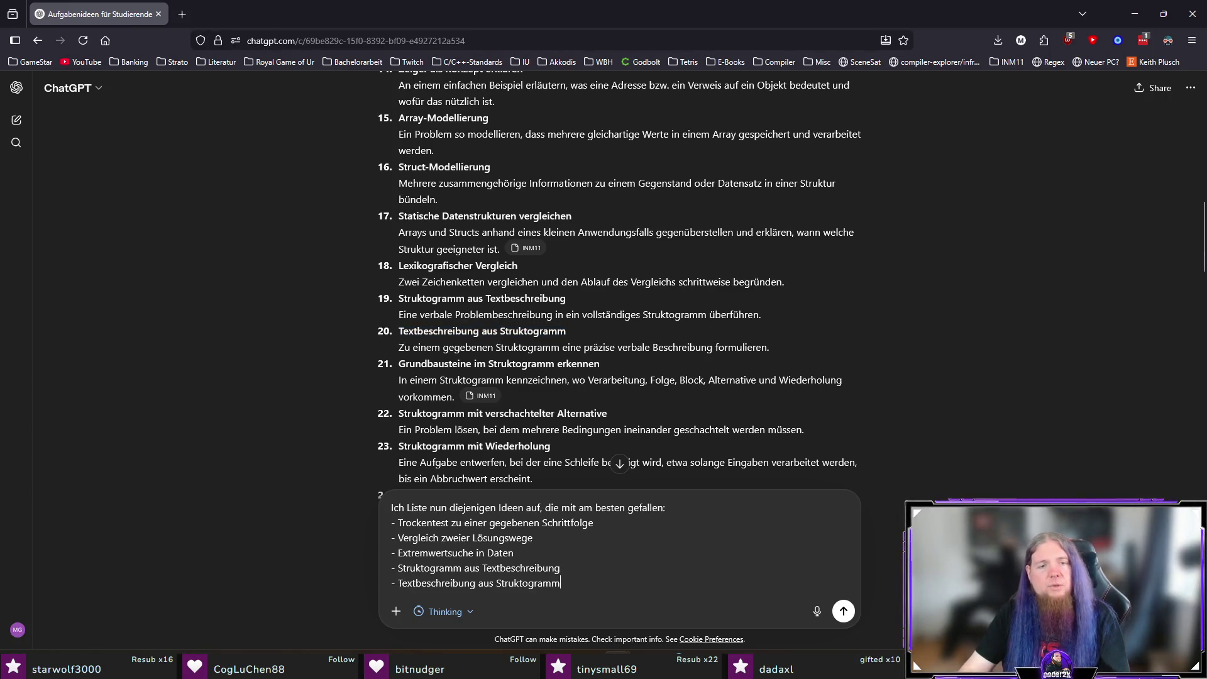
key(shift+Return)
text(-)
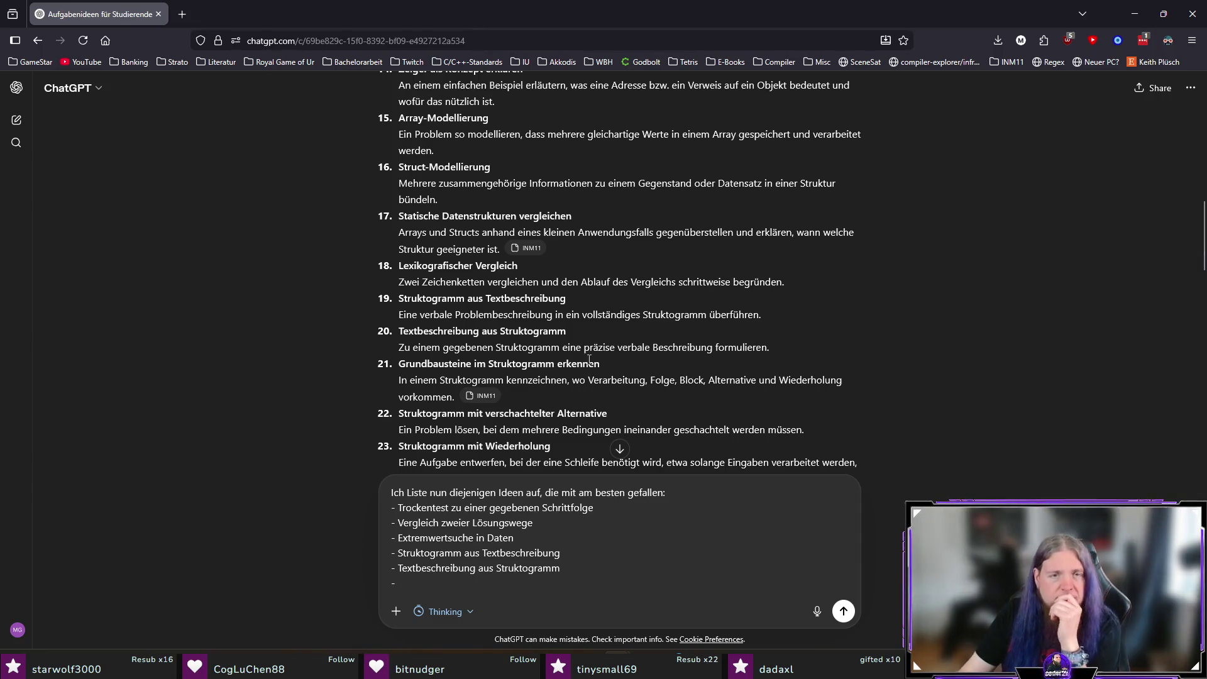
scroll(577, 284, down, 2)
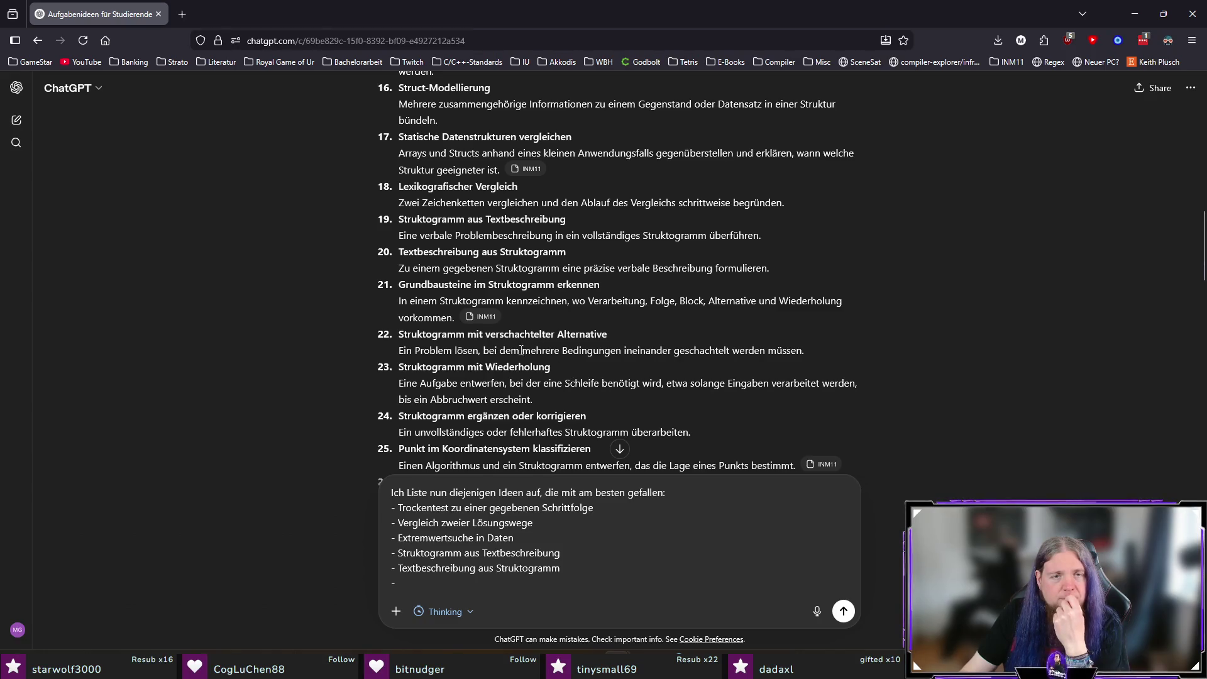
scroll(536, 354, down, 2)
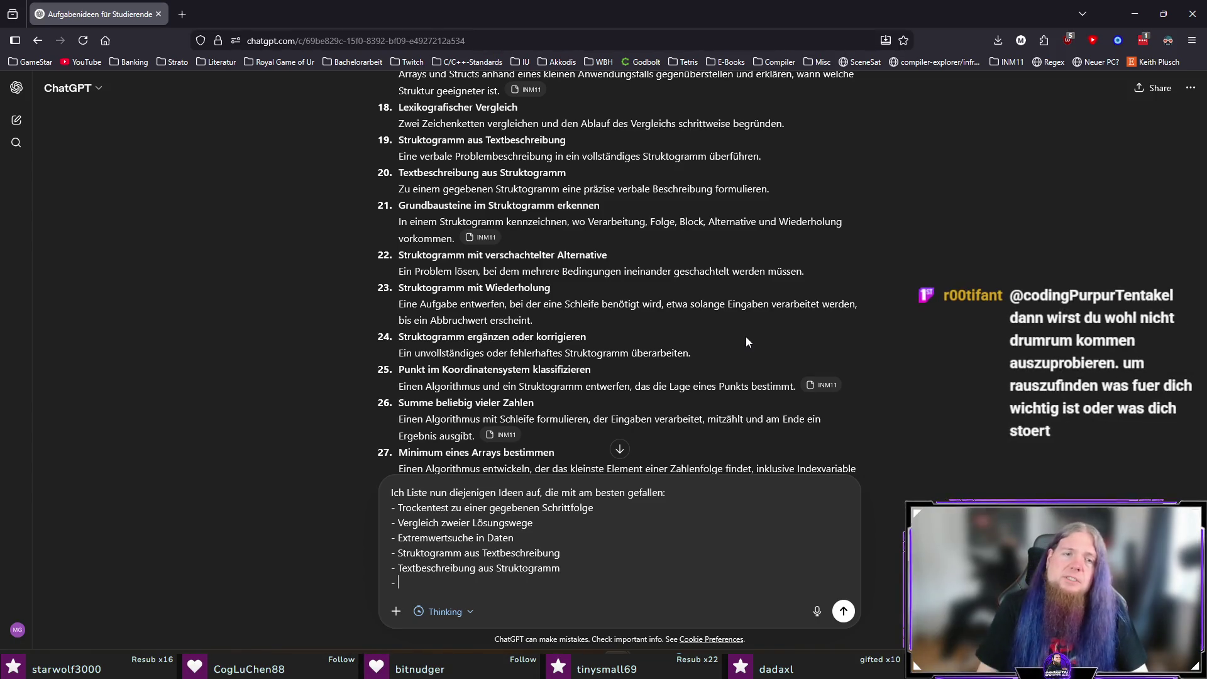
Step: Add idea 34, Eigenes Mini-Syntaxdiagramm entwerfen, as a bullet and start another dash line
scroll(746, 342, down, 2)
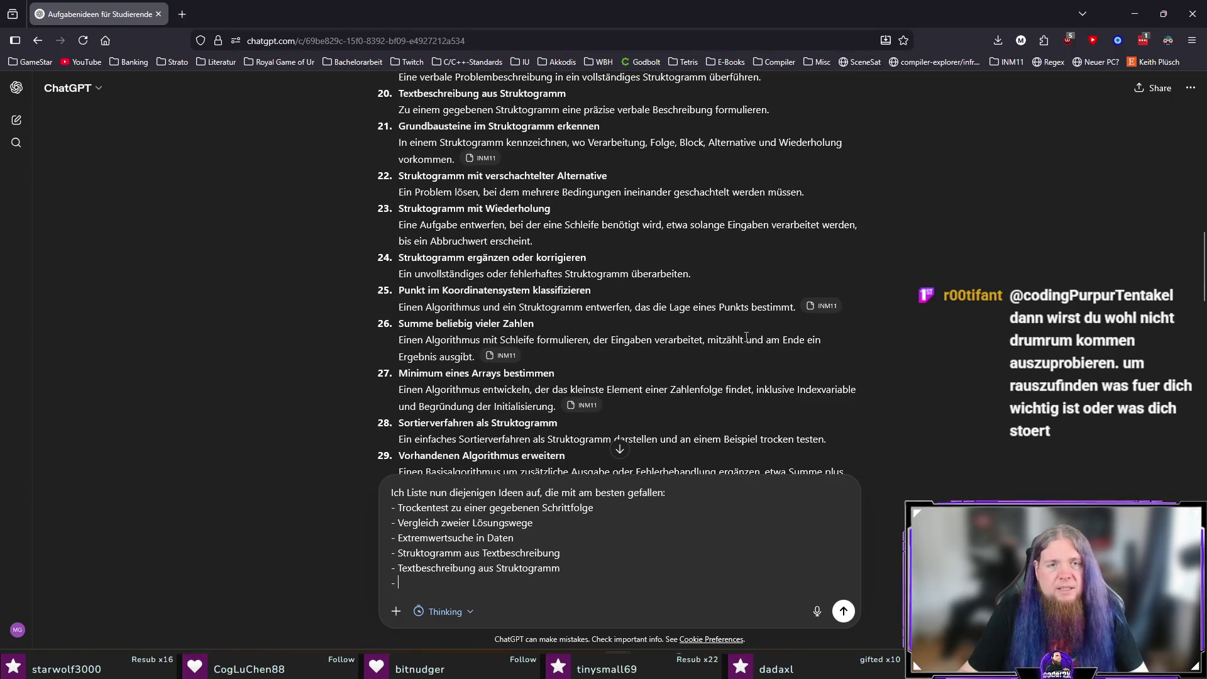
drag(591, 285, 398, 303)
click(398, 302)
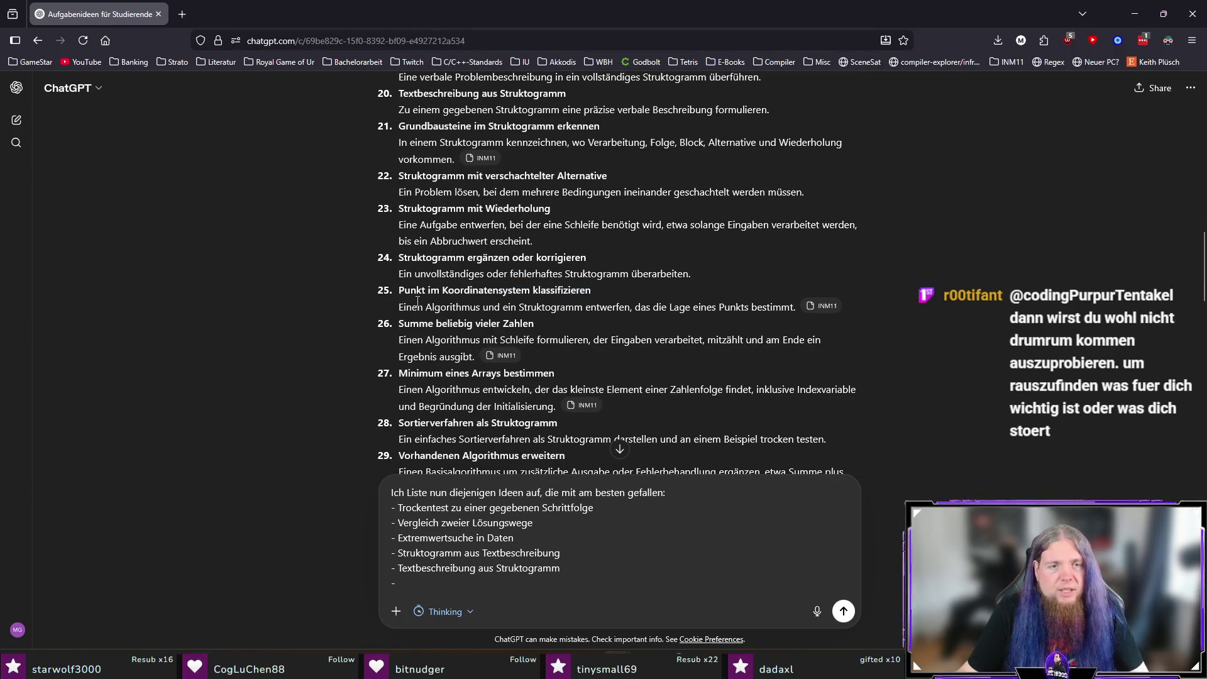
scroll(673, 362, down, 2)
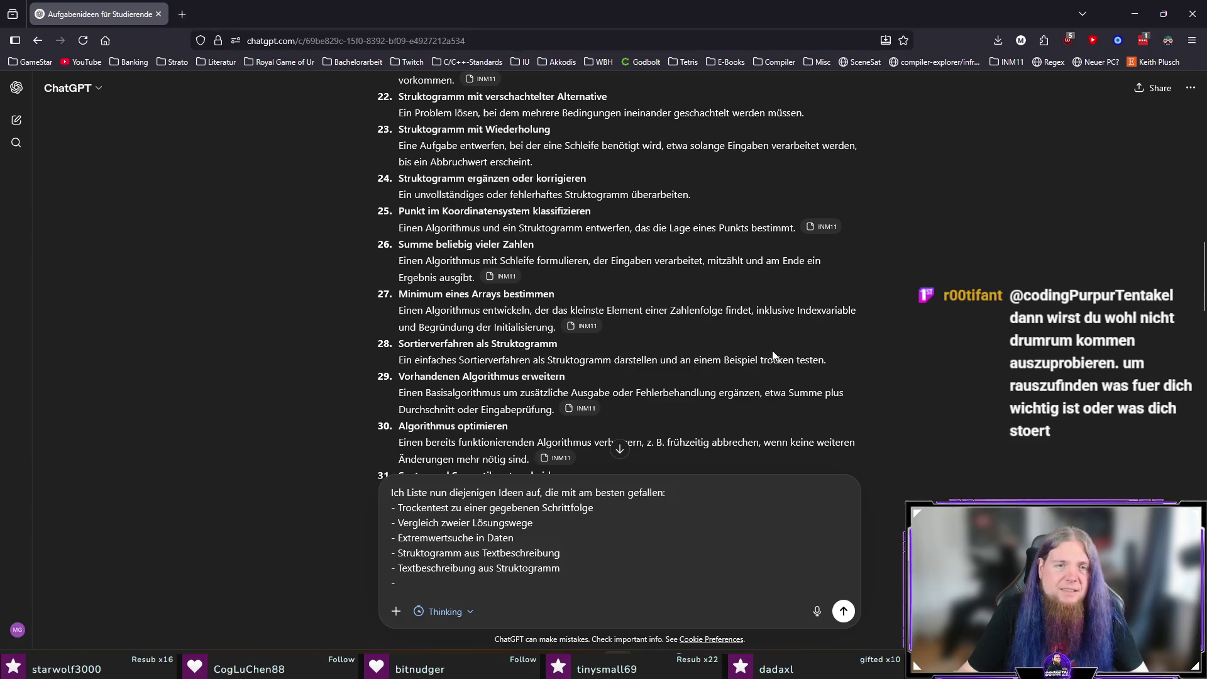
scroll(773, 356, down, 2)
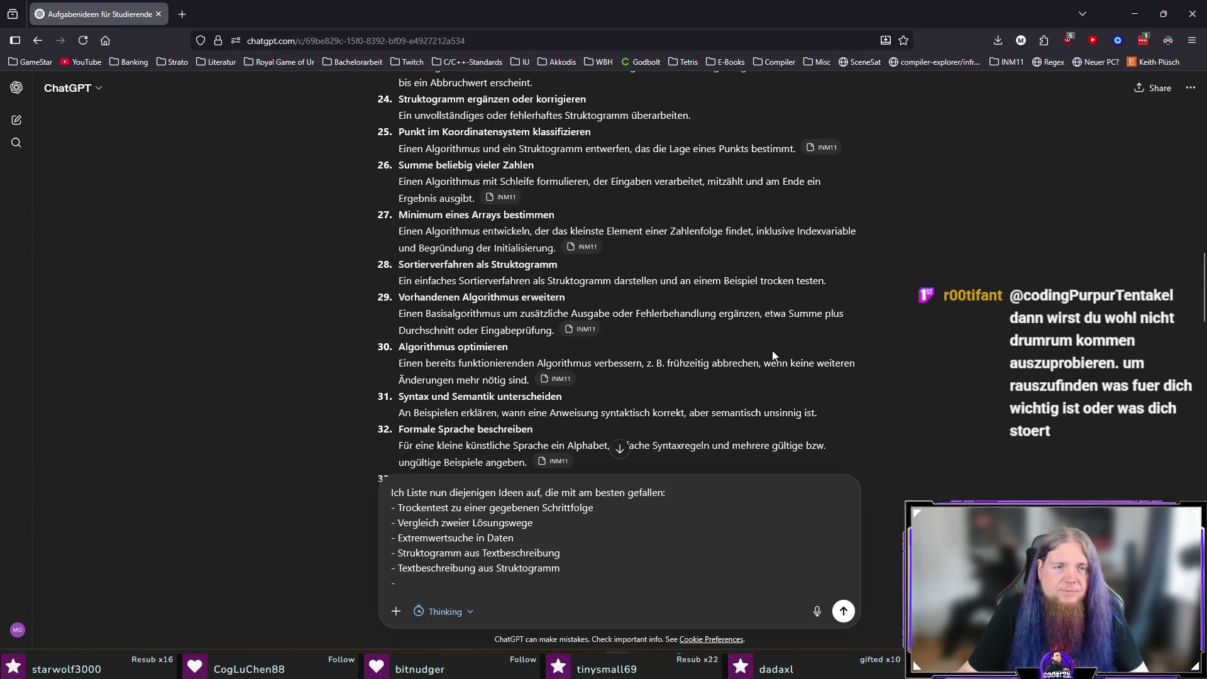
scroll(772, 354, down, 2)
scroll(772, 354, down, 2)
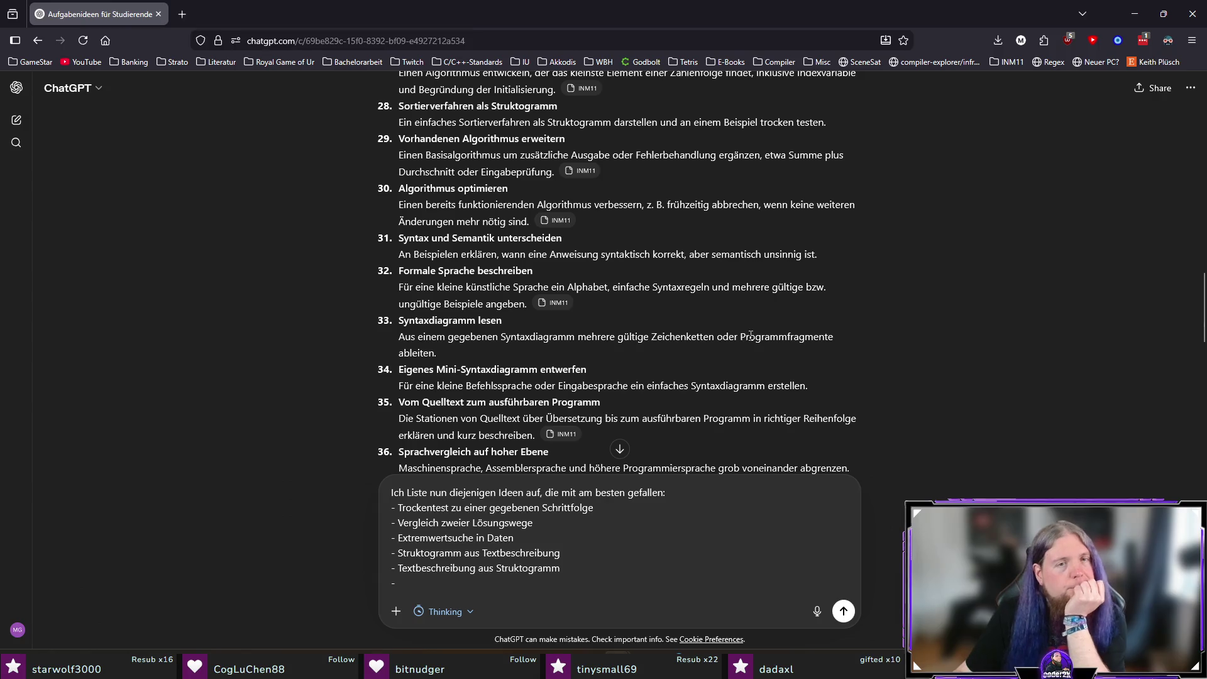
scroll(748, 339, down, 2)
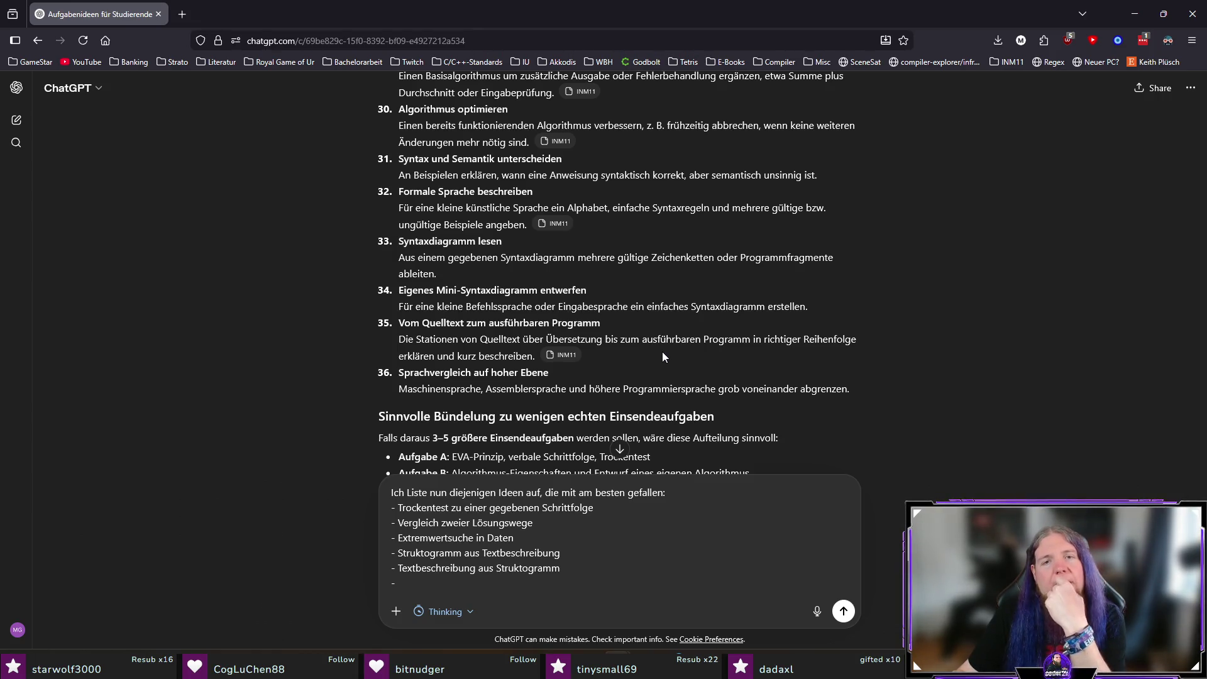
drag(608, 291, 394, 293)
key(ctrl+c)
click(556, 591)
key(ctrl+v)
key(shift+Return)
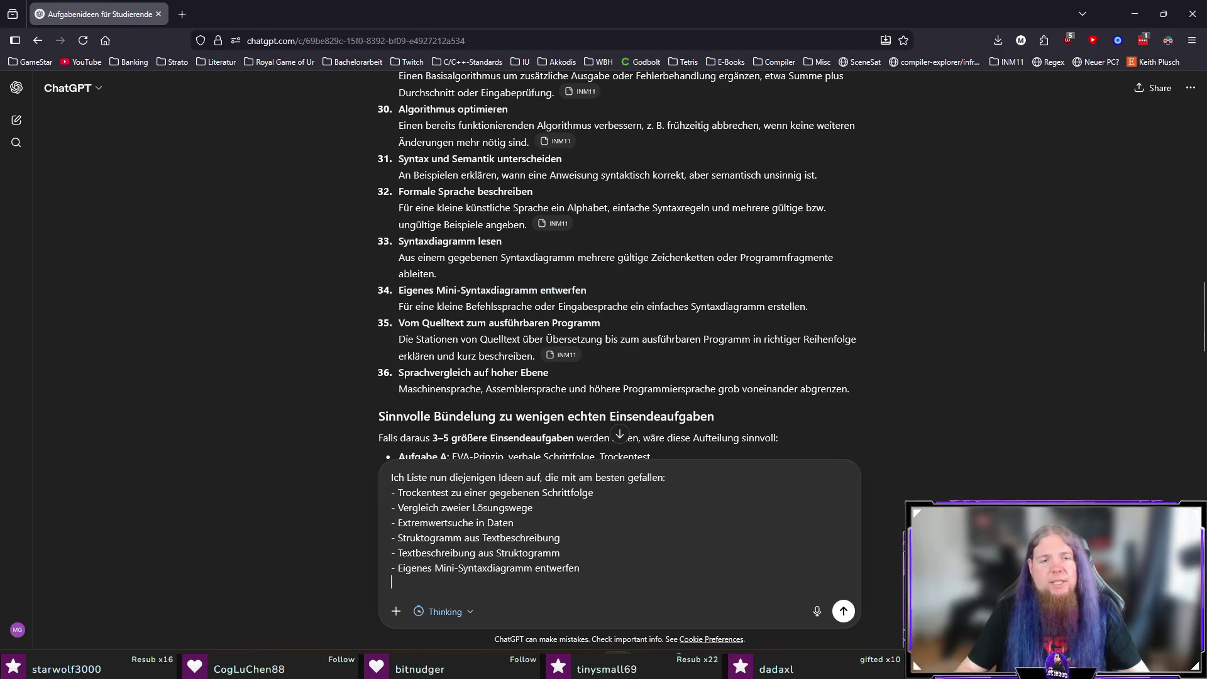
text(-)
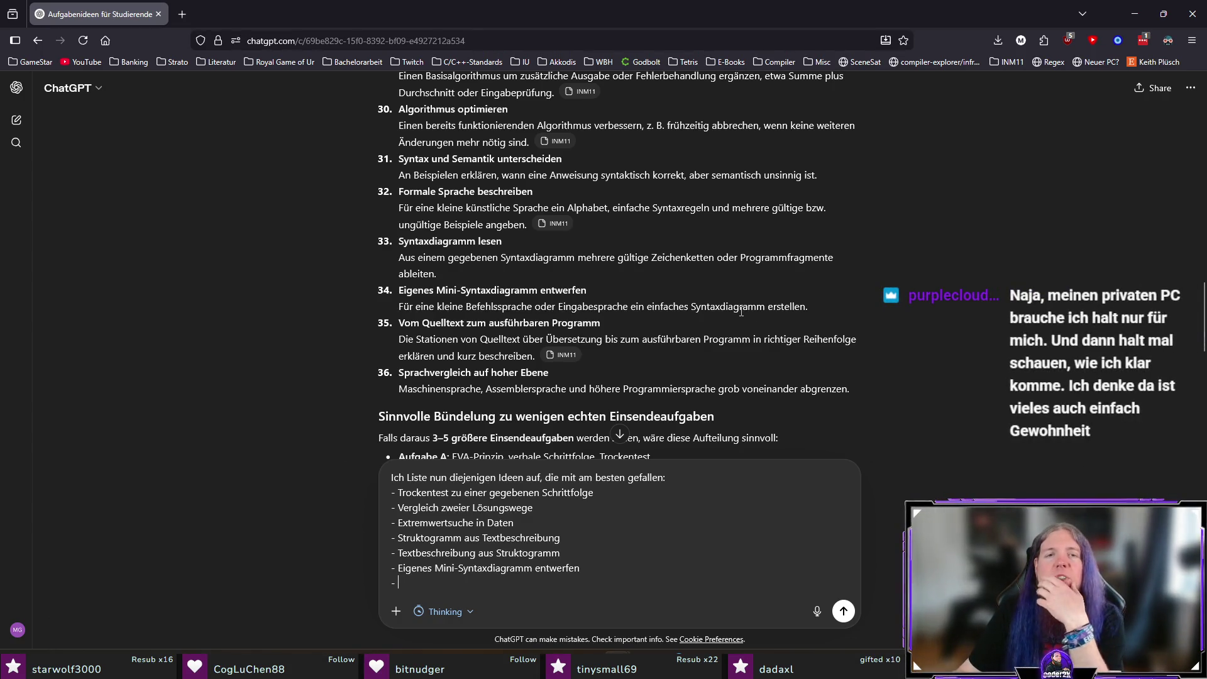
Step: Add idea 36, Sprachvergleich auf hoher Ebene, as the seventh bullet with an empty dash below
scroll(737, 317, down, 3)
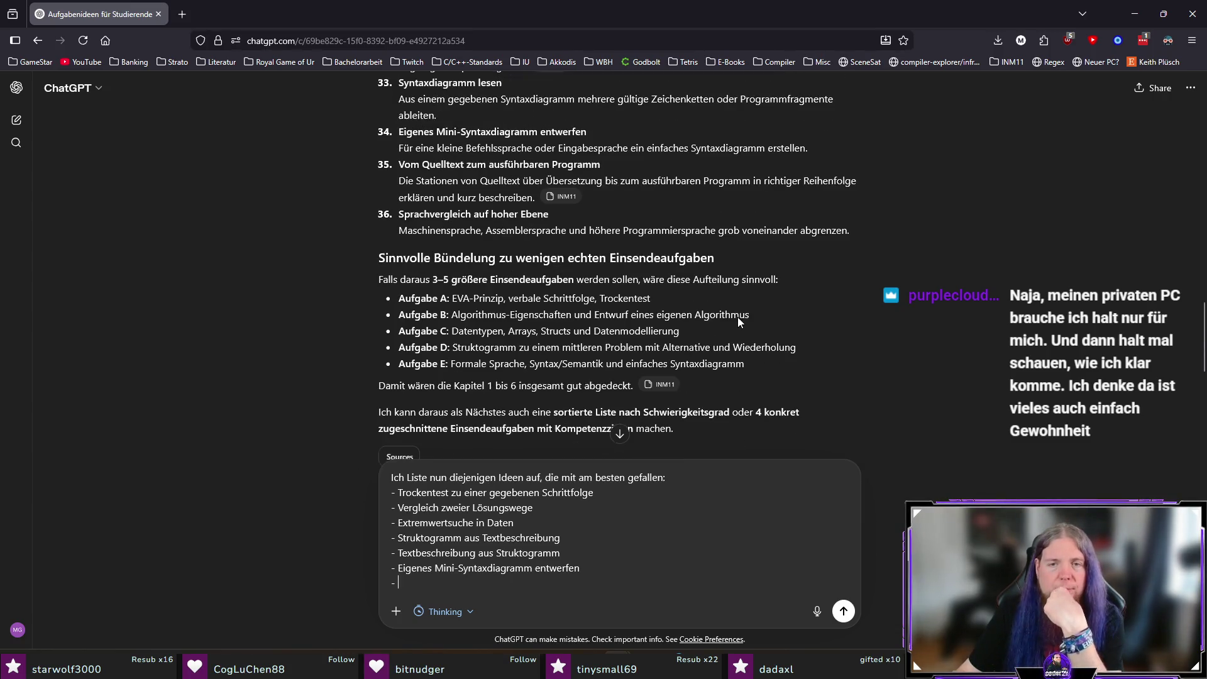
drag(558, 220, 456, 220)
triple_click(455, 220)
key(ctrl+c)
click(439, 583)
key(ctrl+v)
key(shift+Return)
text(-)
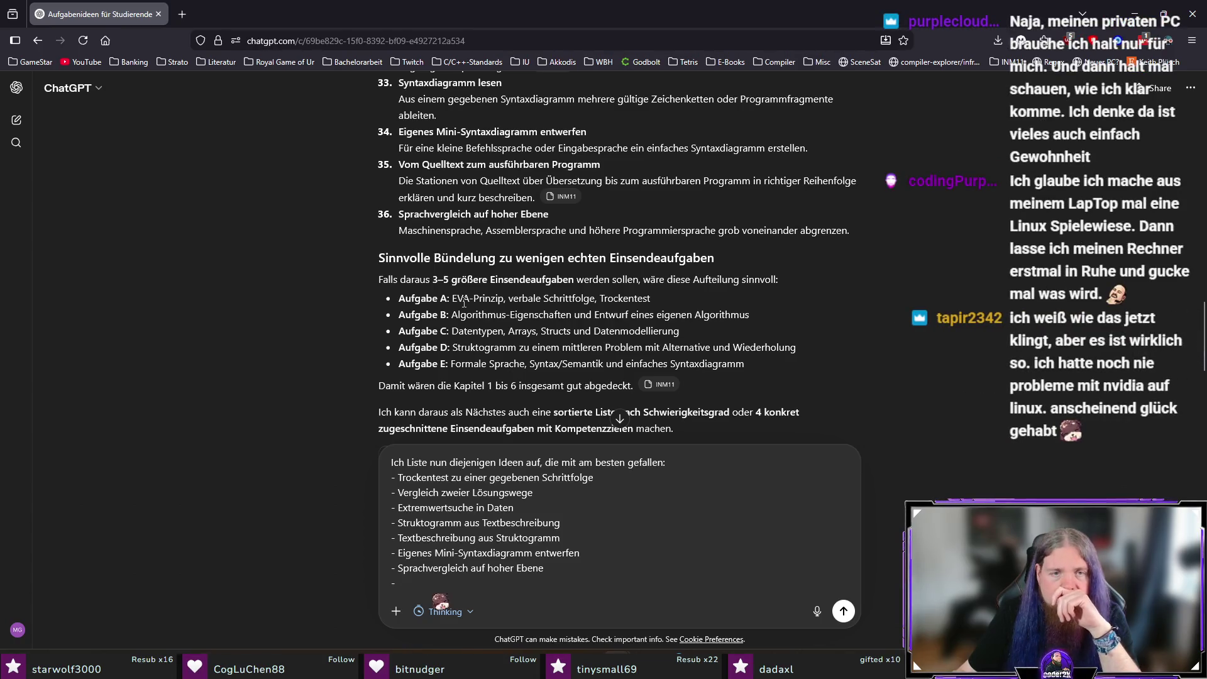
scroll(333, 328, down, 5)
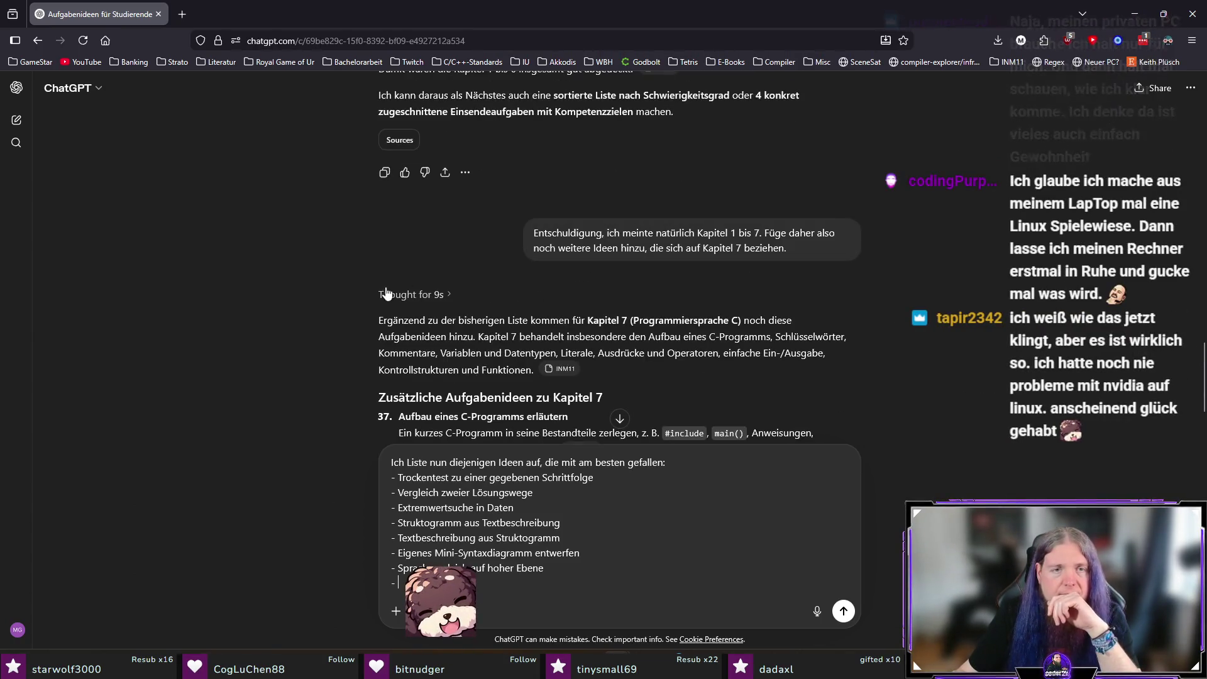
Step: Scroll further down through the later numbered ideas in ChatGPT's answer
scroll(333, 328, down, 3)
scroll(333, 325, down, 1)
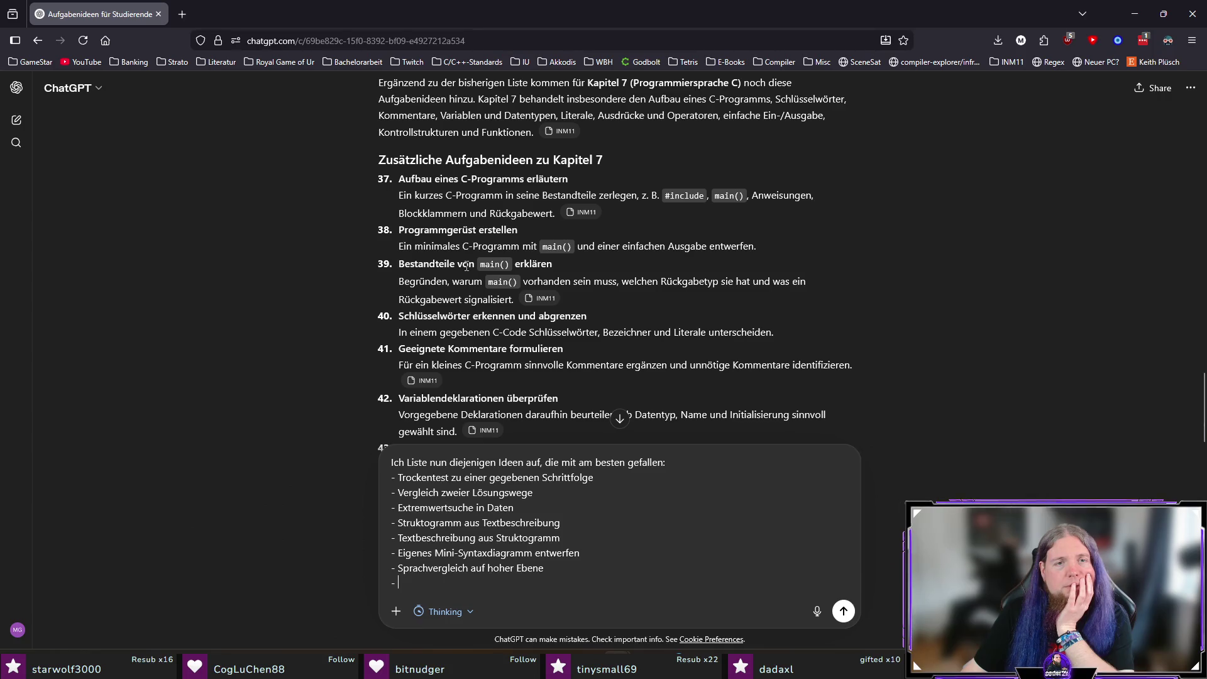
scroll(496, 252, down, 2)
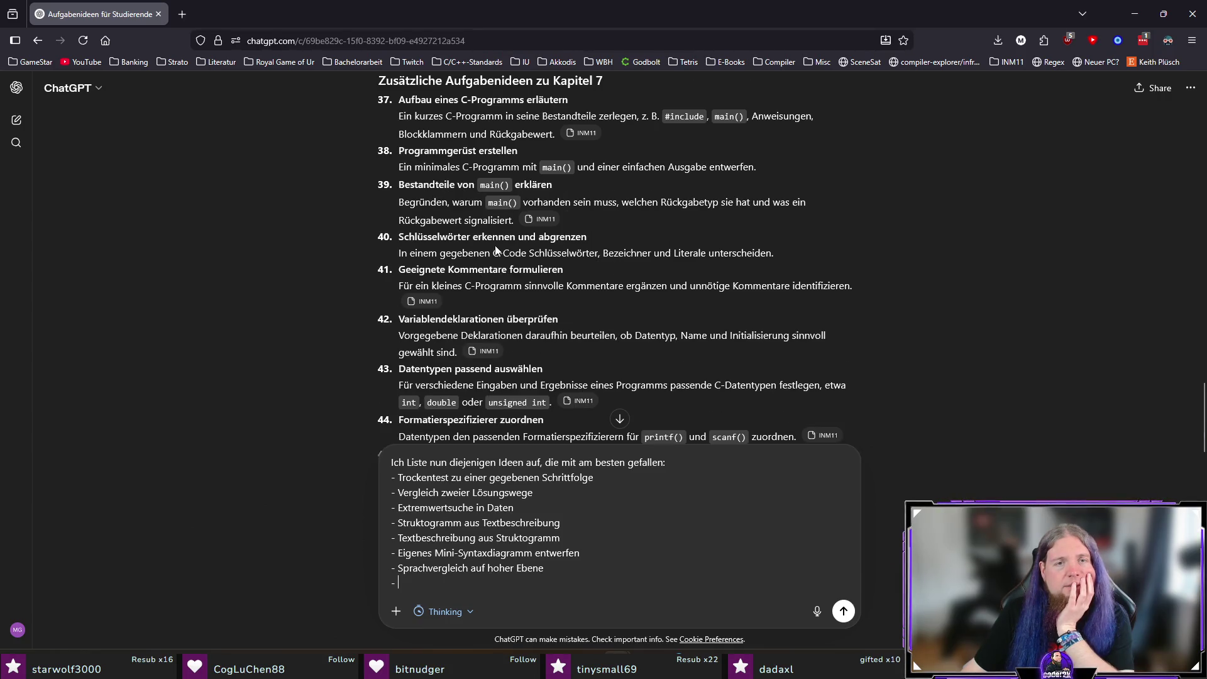
scroll(547, 271, down, 2)
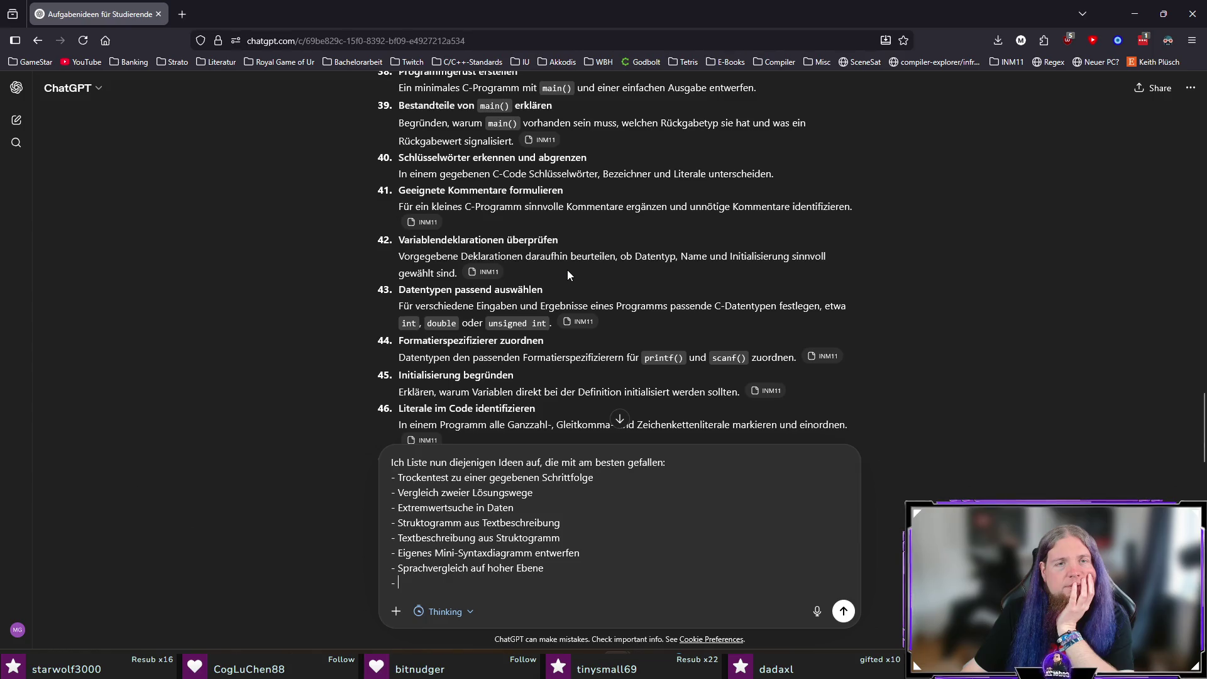
scroll(568, 271, down, 2)
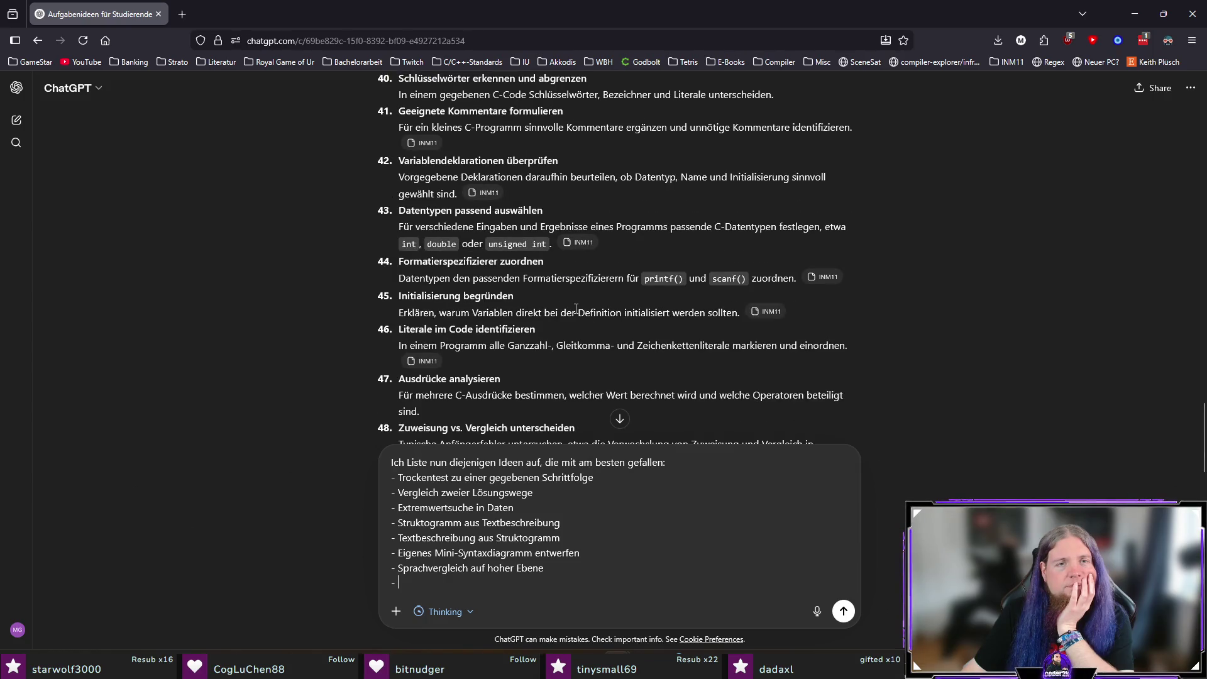
scroll(575, 308, down, 2)
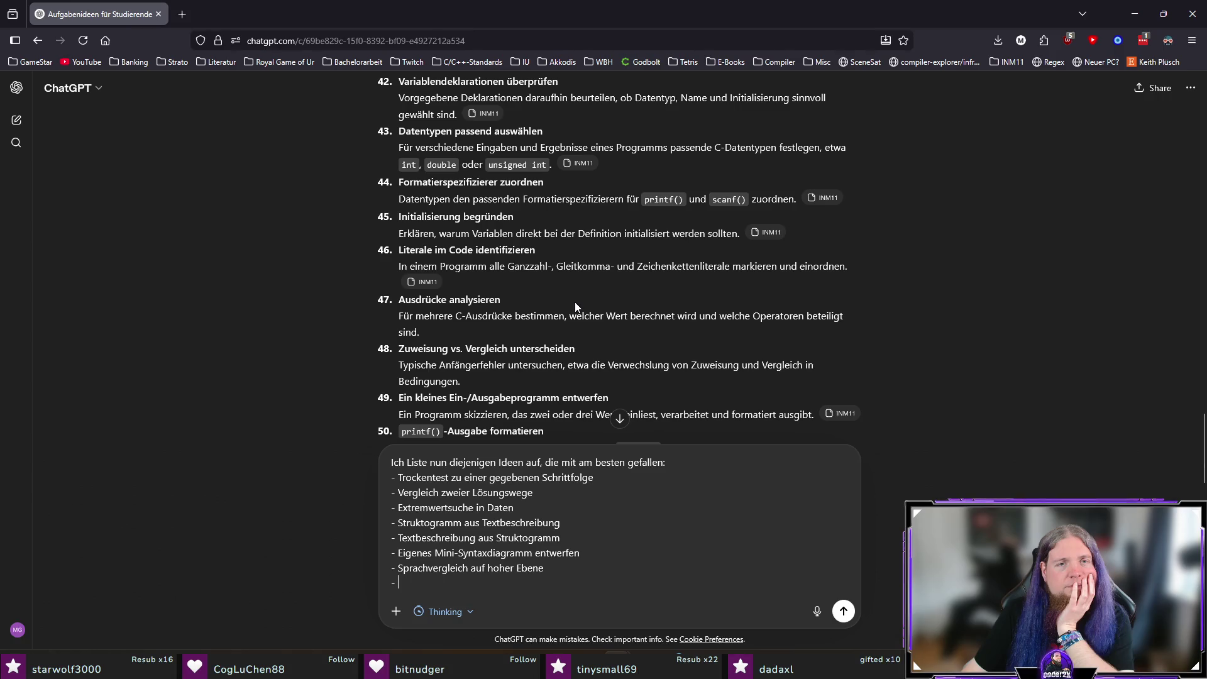
scroll(574, 306, down, 2)
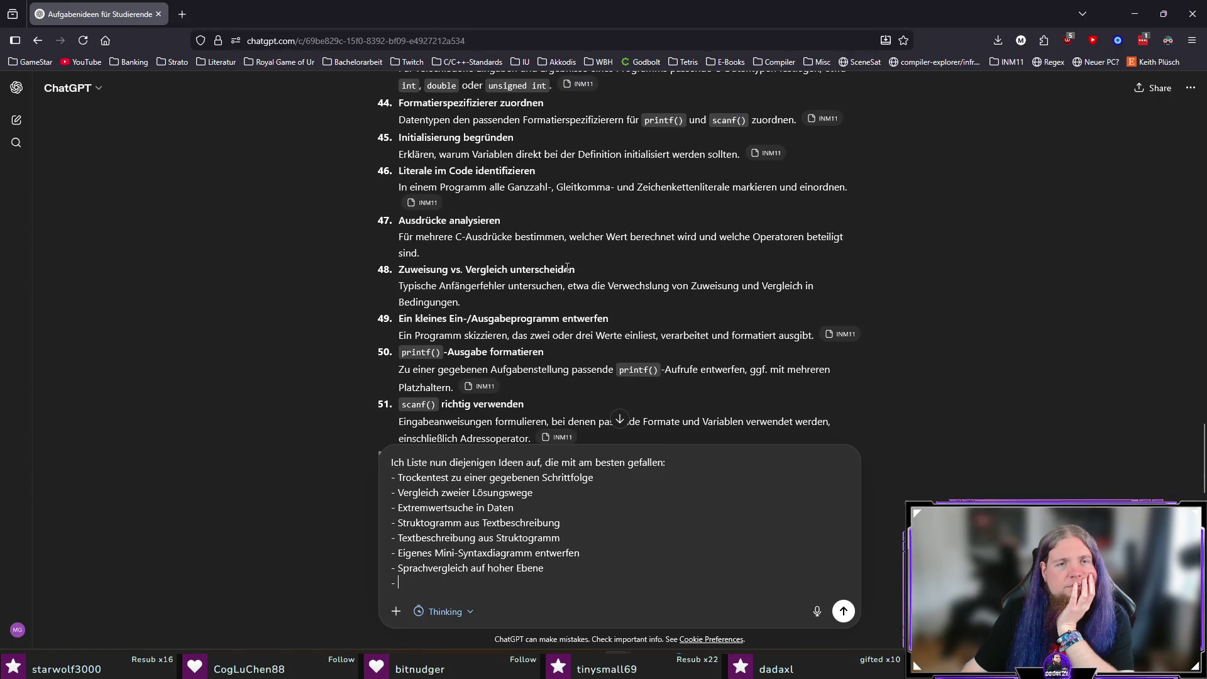
scroll(574, 251, down, 2)
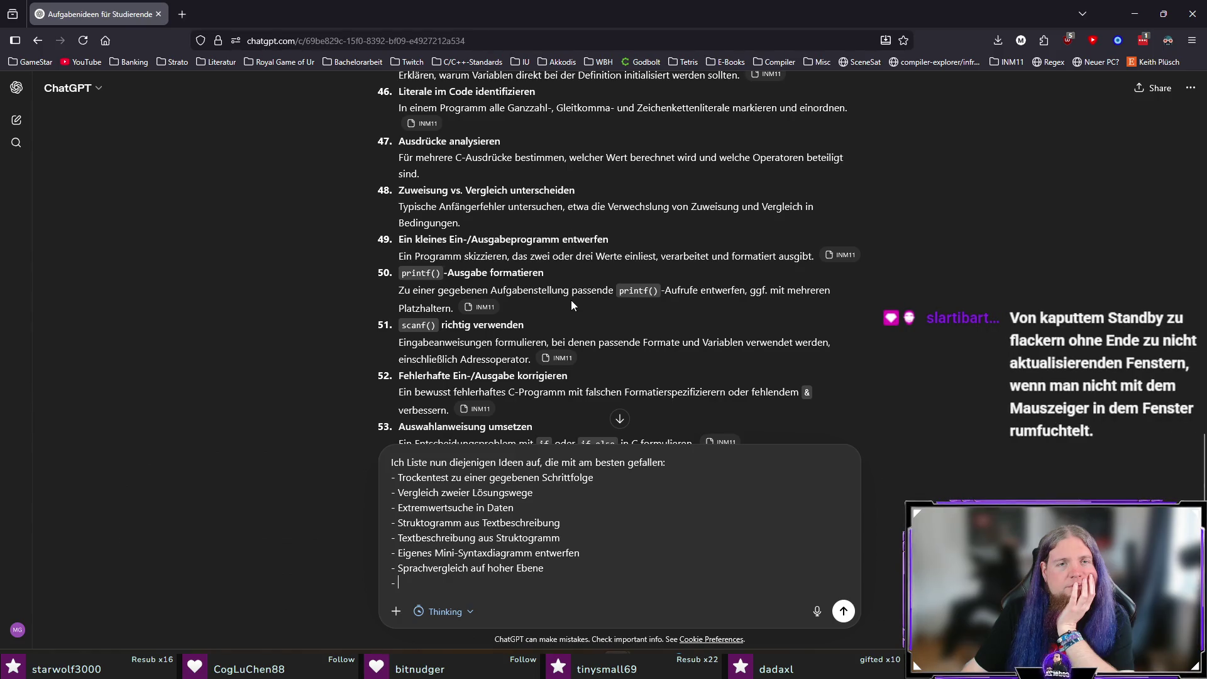
scroll(572, 304, down, 2)
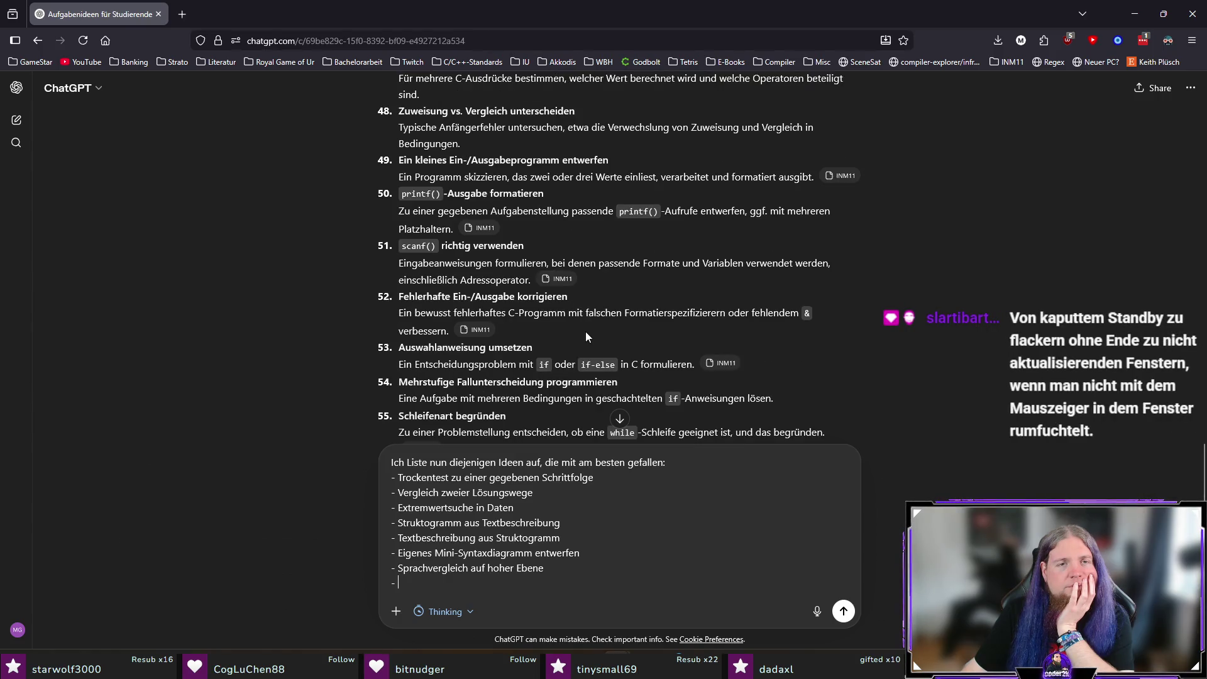
scroll(489, 295, down, 2)
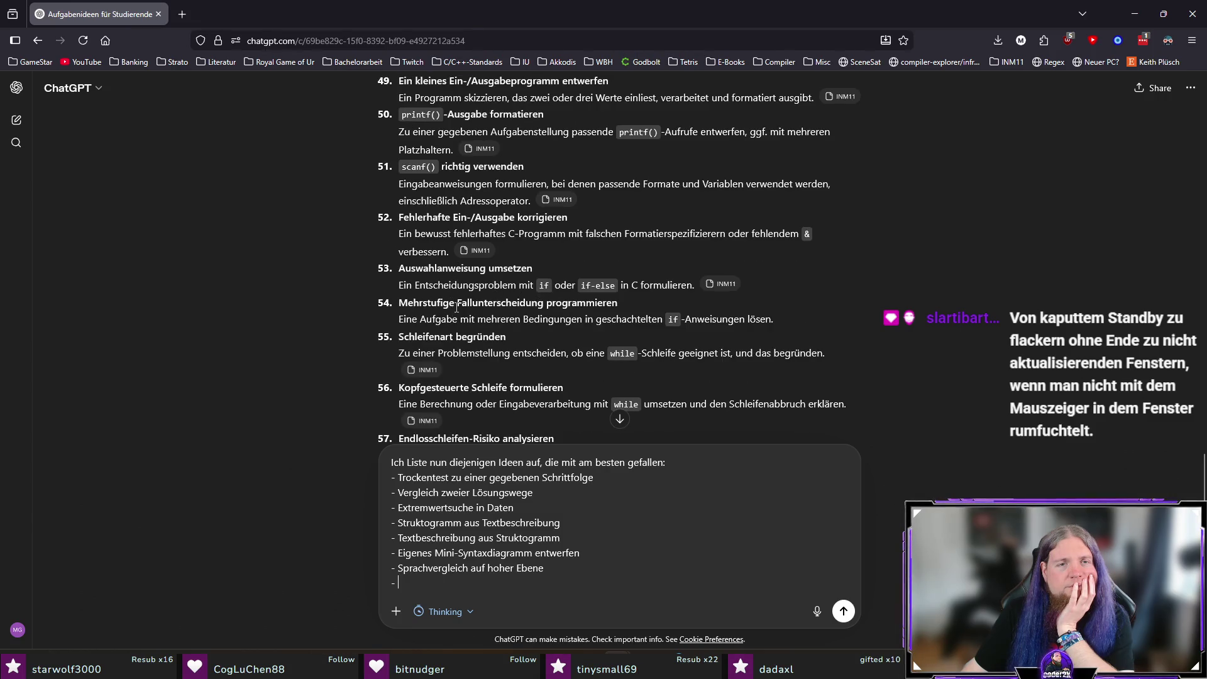
scroll(455, 307, down, 2)
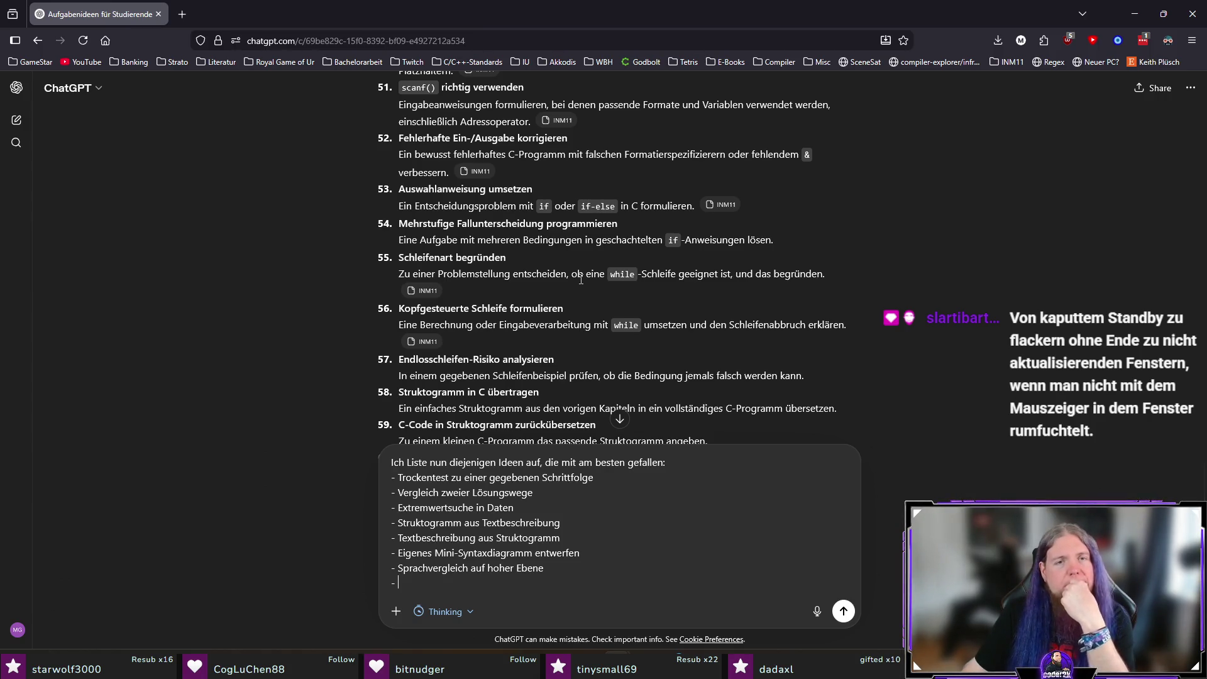
scroll(581, 280, down, 2)
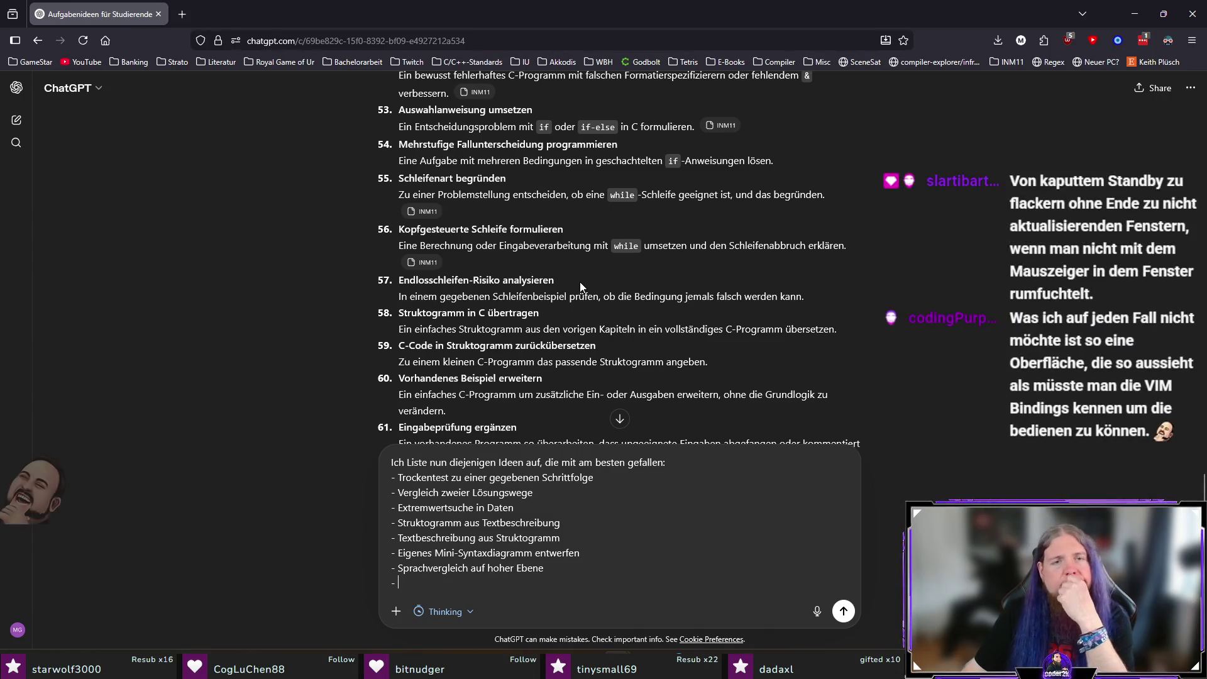
scroll(581, 283, down, 2)
Step: Add item 58, Struktogramm in C übertragen, as a new bullet in the draft
drag(539, 233, 397, 239)
key(ctrl+c)
key(ctrl+v)
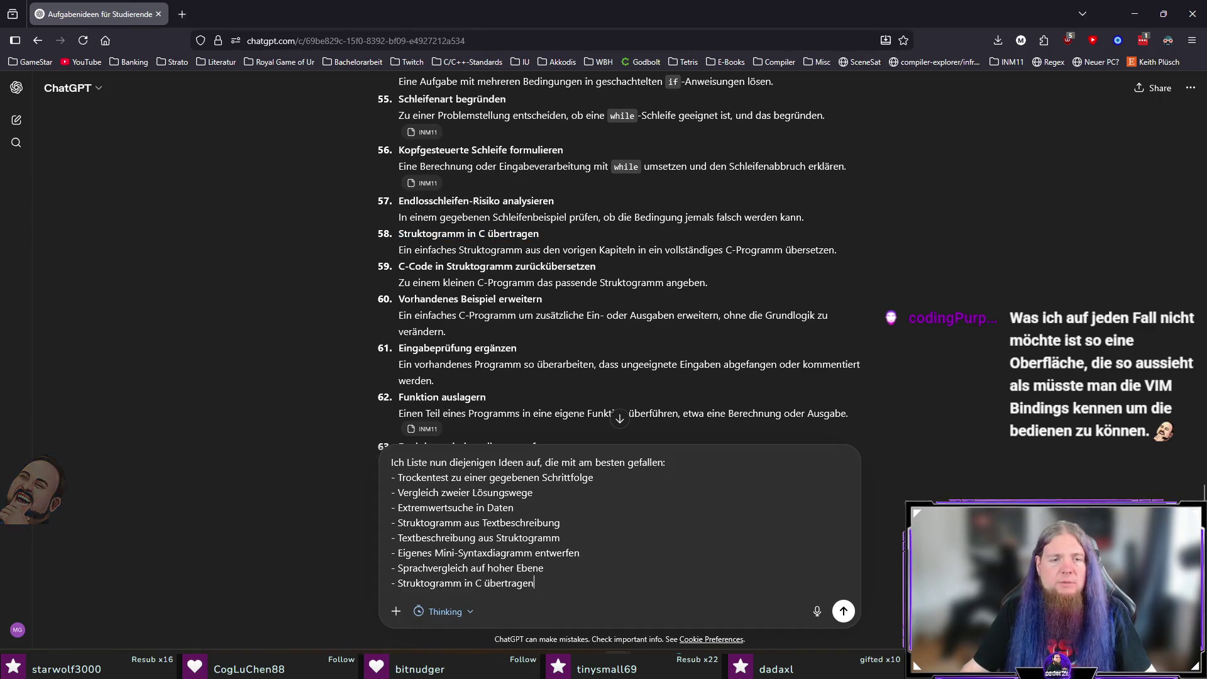
key(shift+Return)
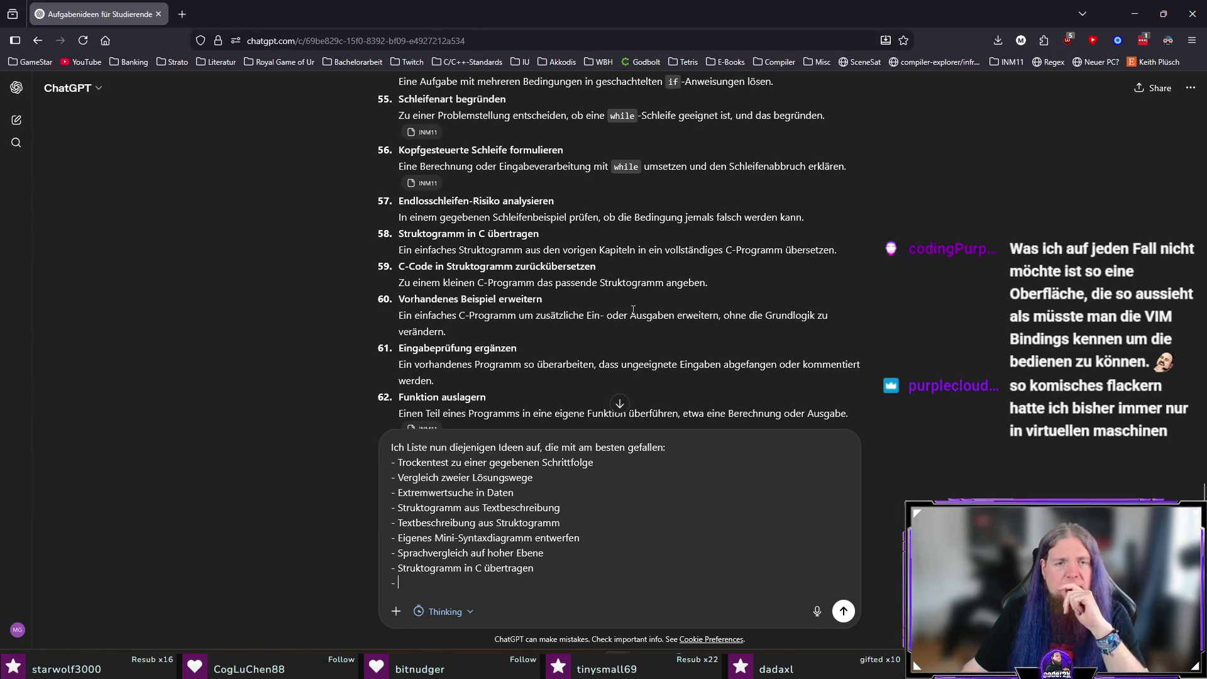
Step: Add item 62, Funktion auslagern, as a bullet with a new dash, then scroll to the answer's end
scroll(632, 309, down, 1)
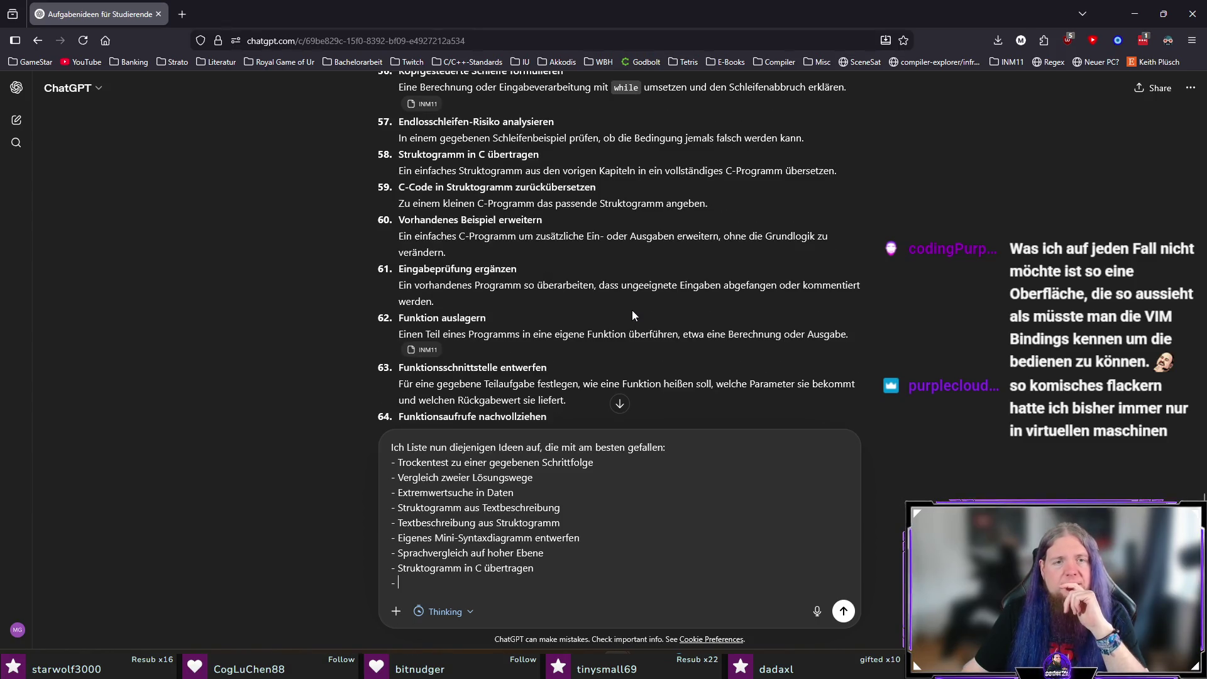
scroll(632, 310, down, 1)
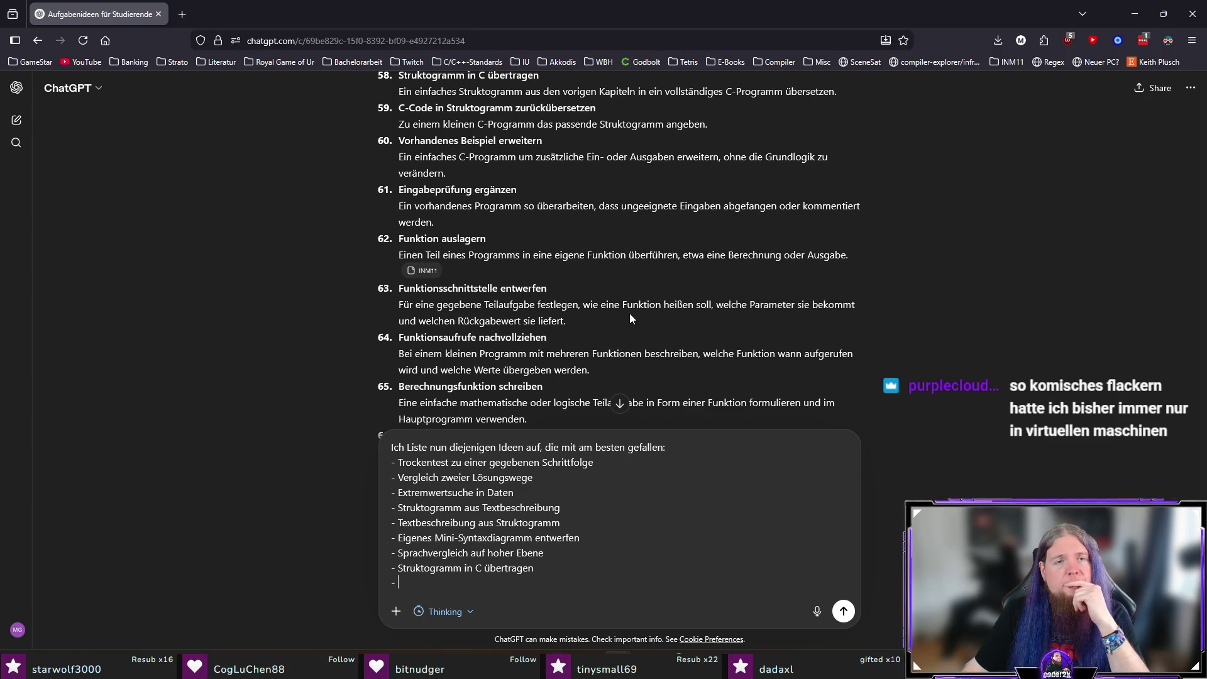
drag(514, 237, 363, 236)
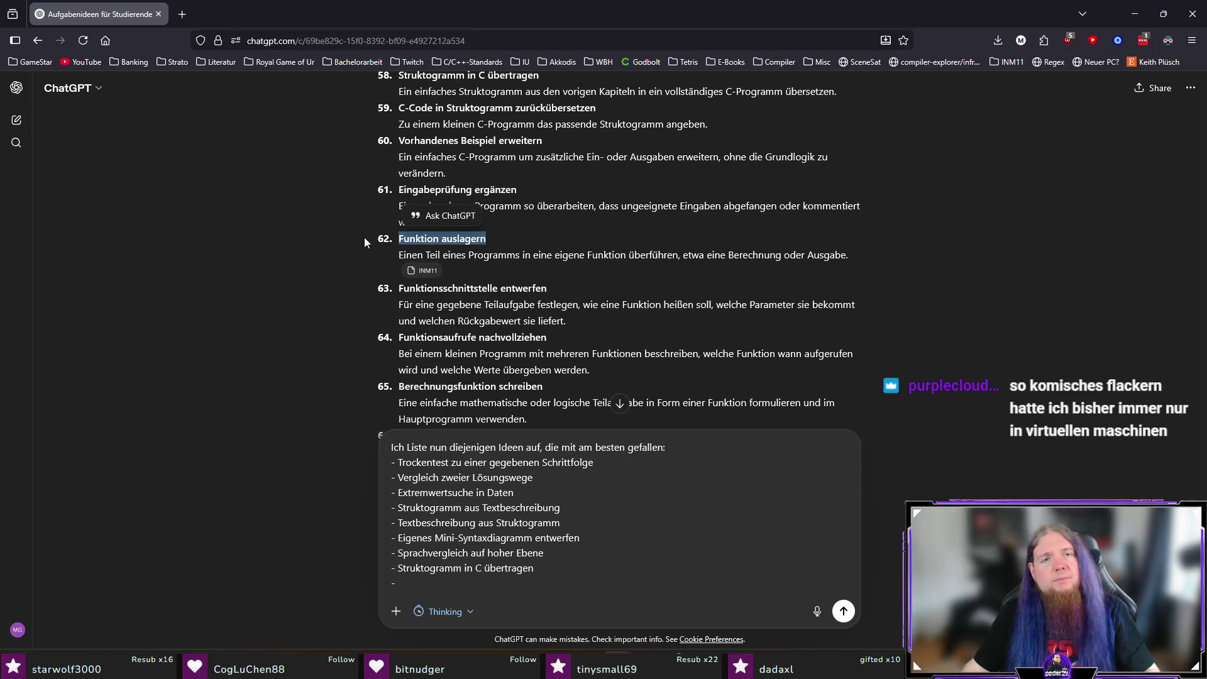
key(ctrl+c)
key(ctrl+v)
key(shift+Return)
text(-)
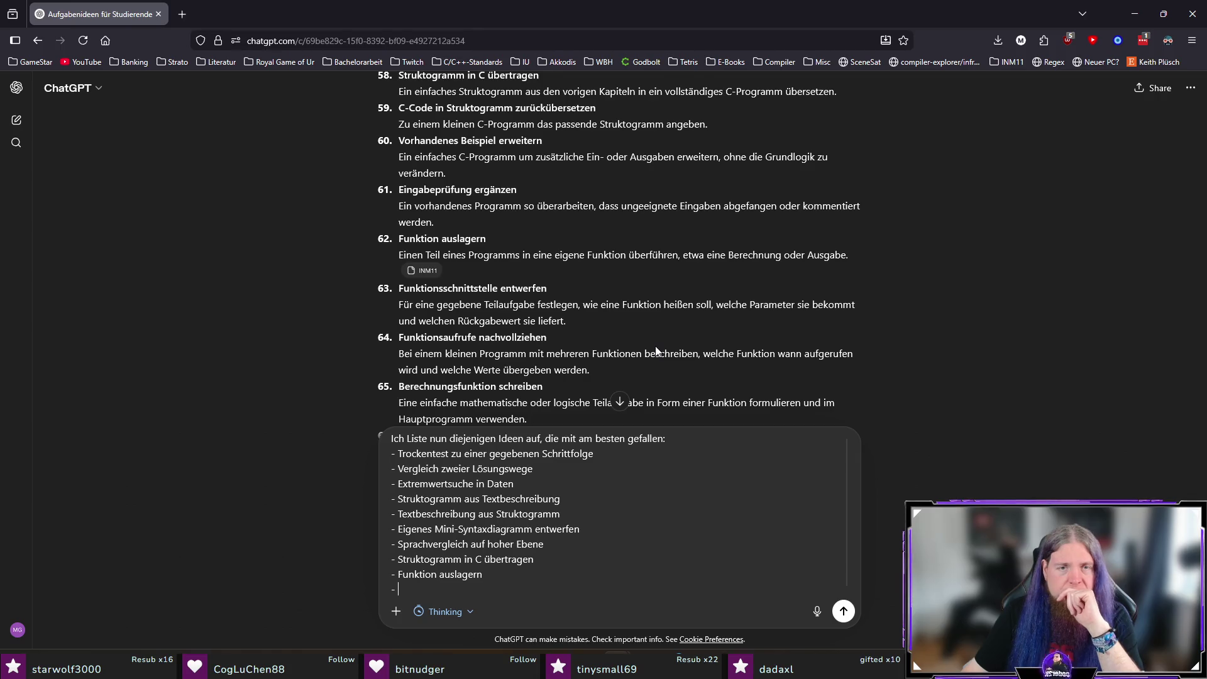
scroll(655, 346, down, 2)
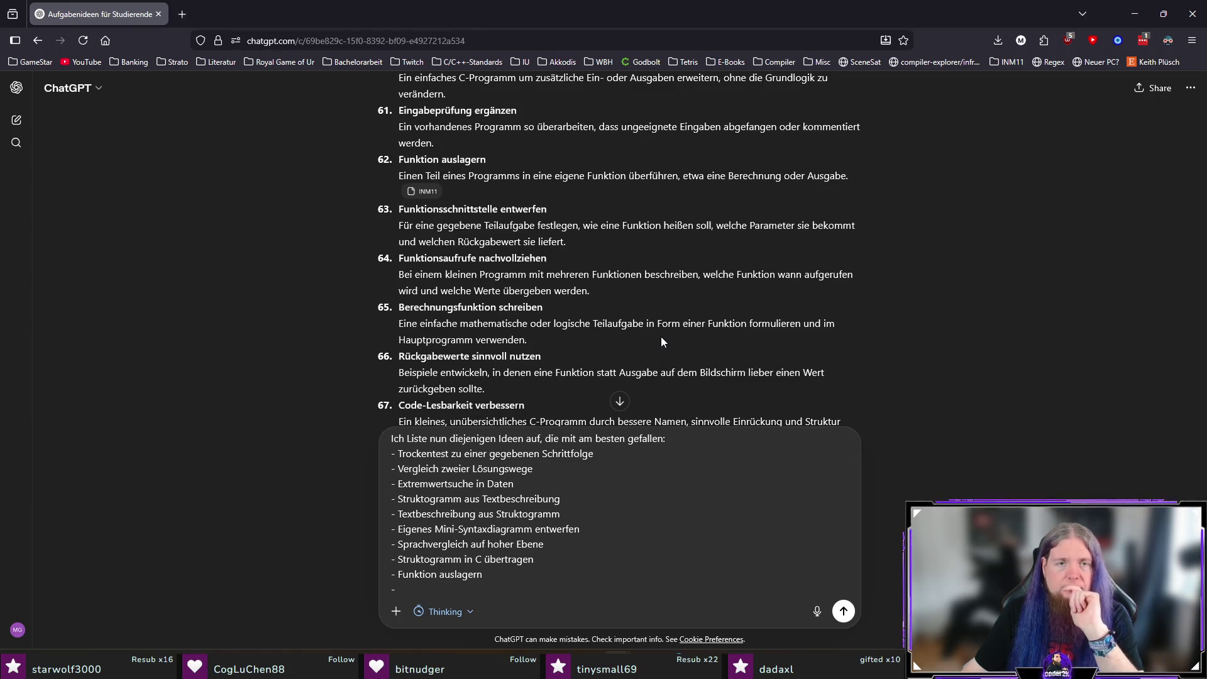
scroll(661, 337, down, 2)
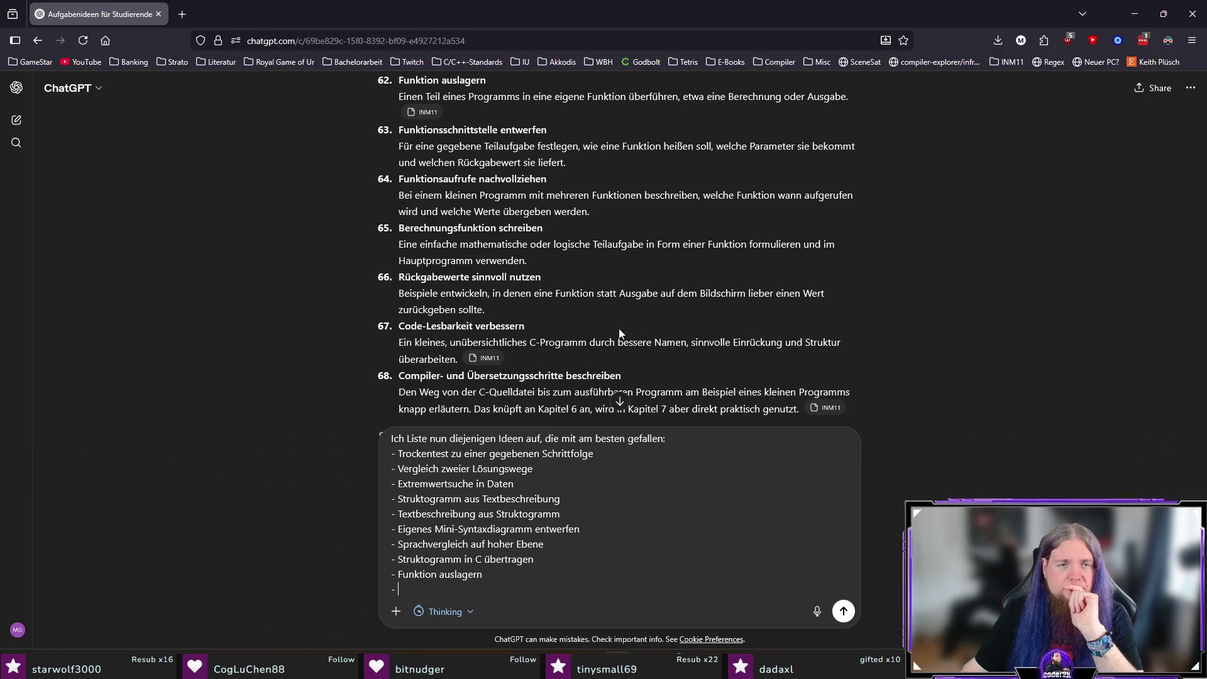
scroll(597, 328, down, 2)
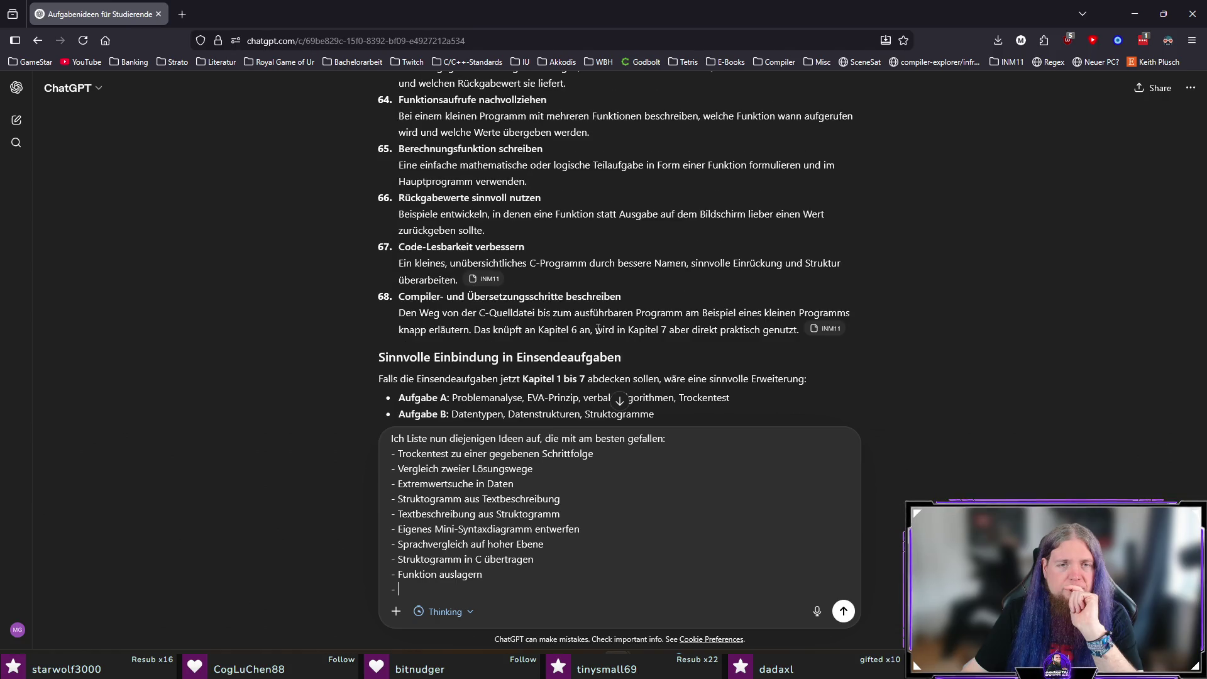
scroll(723, 361, down, 4)
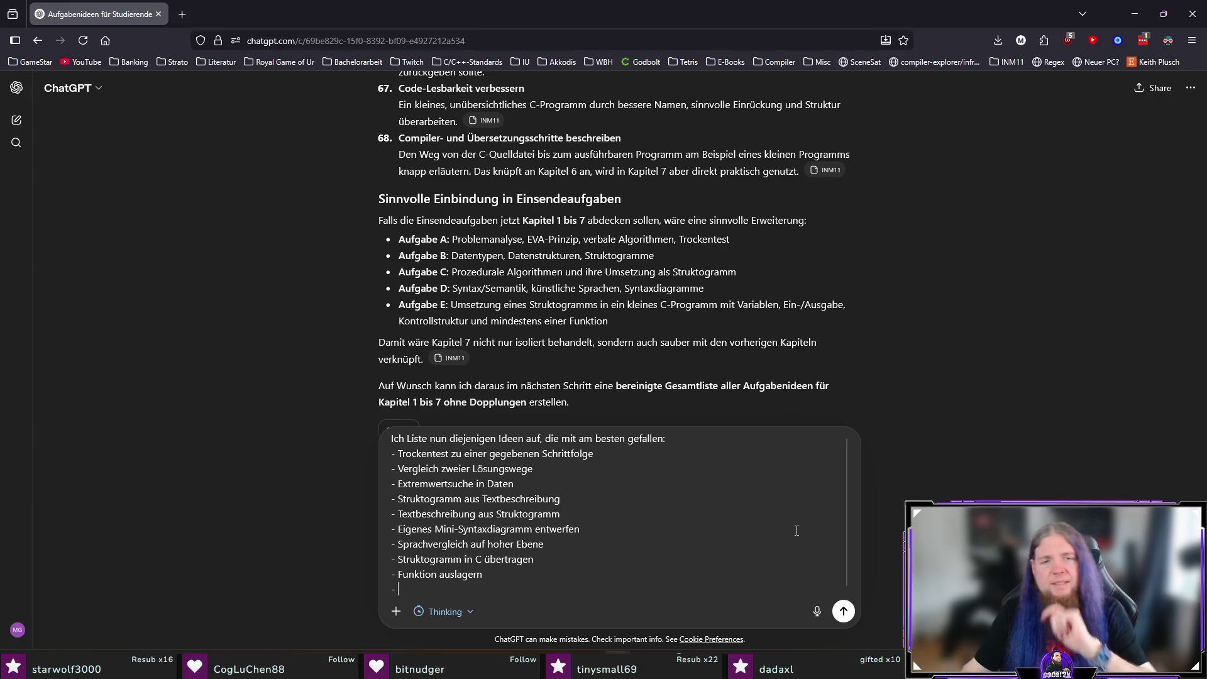
Step: Add that about two thirds of tasks should involve writing C code, ask for a Grobübersicht, and send
key(BackSpace)
key(BackSpace)
key(shift+Return)
text(Dass)
key(BackSpace)
key(BackSpace)
key(BackSpace)
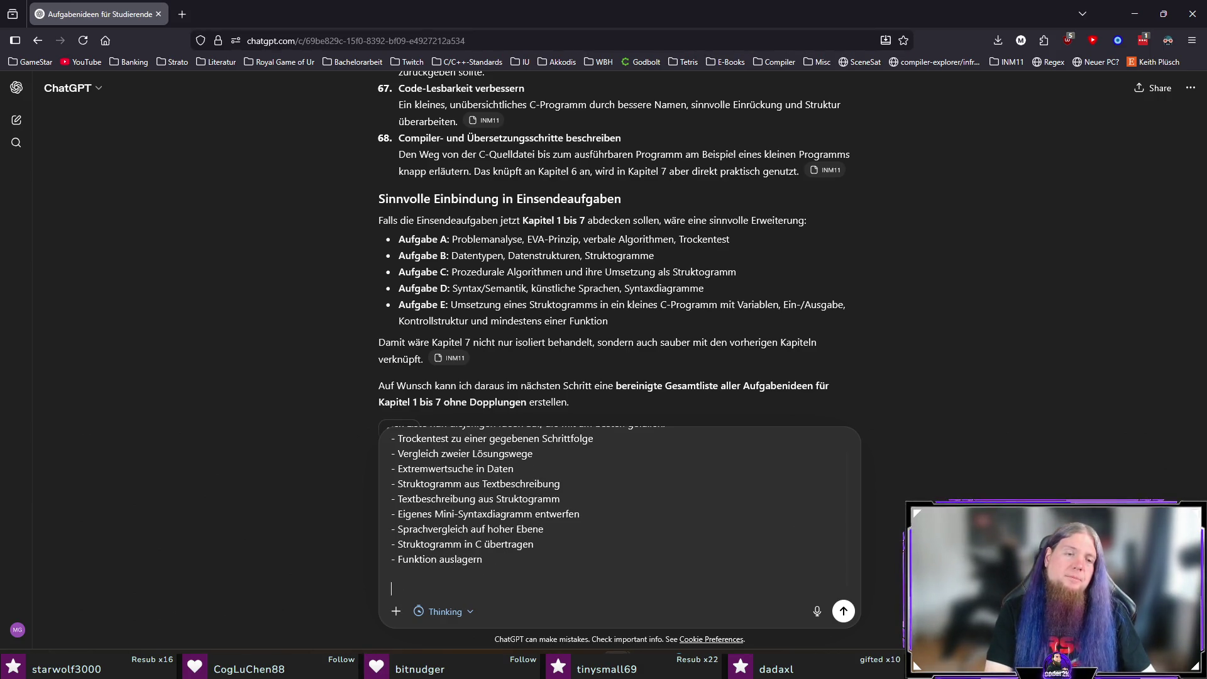
text(Ca. zwei Dritt)
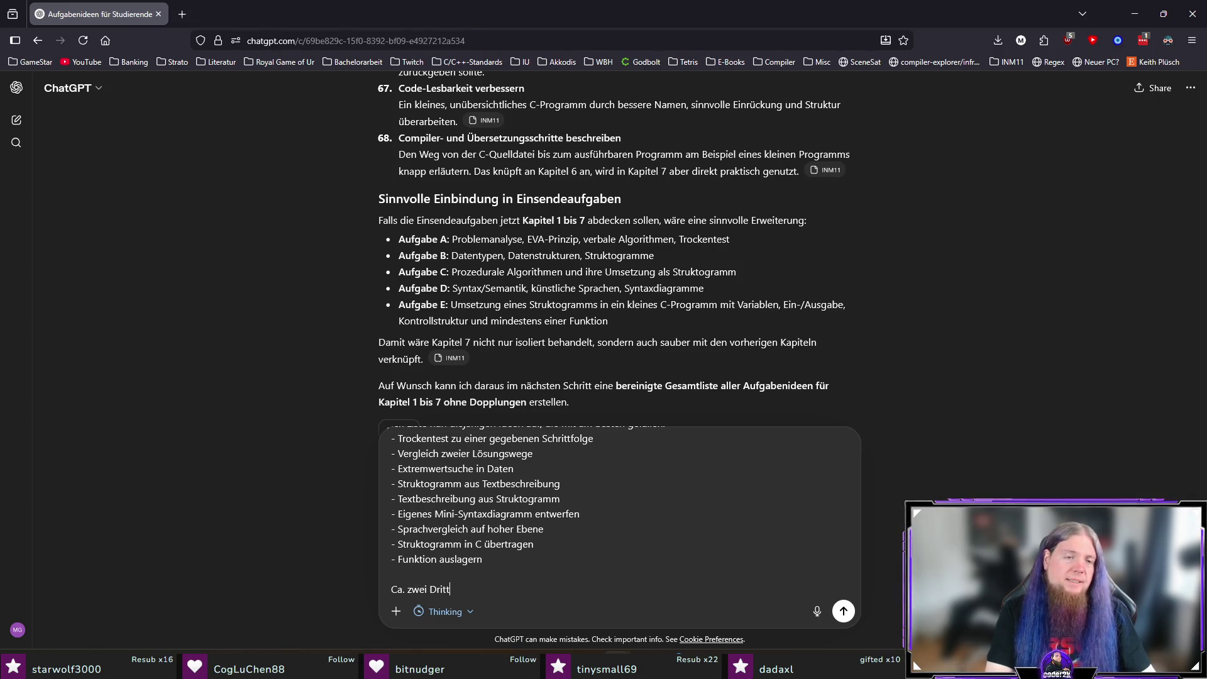
text(el aller Aufga)
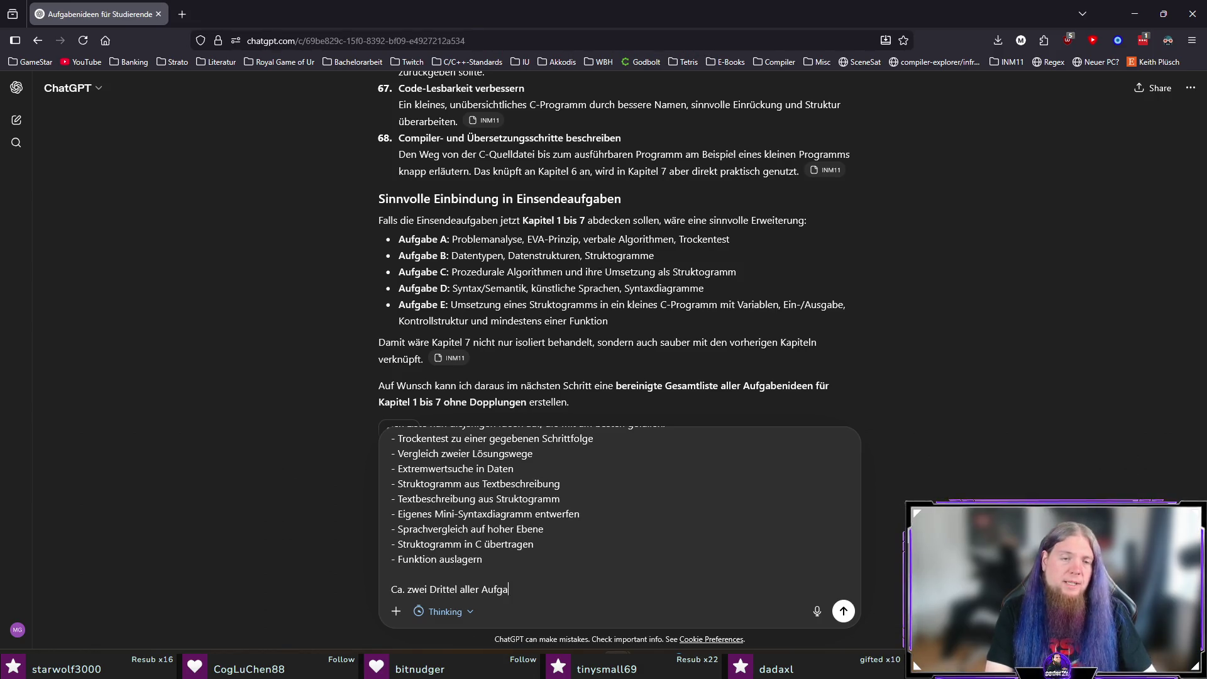
text(ben sollten sich mit dem )
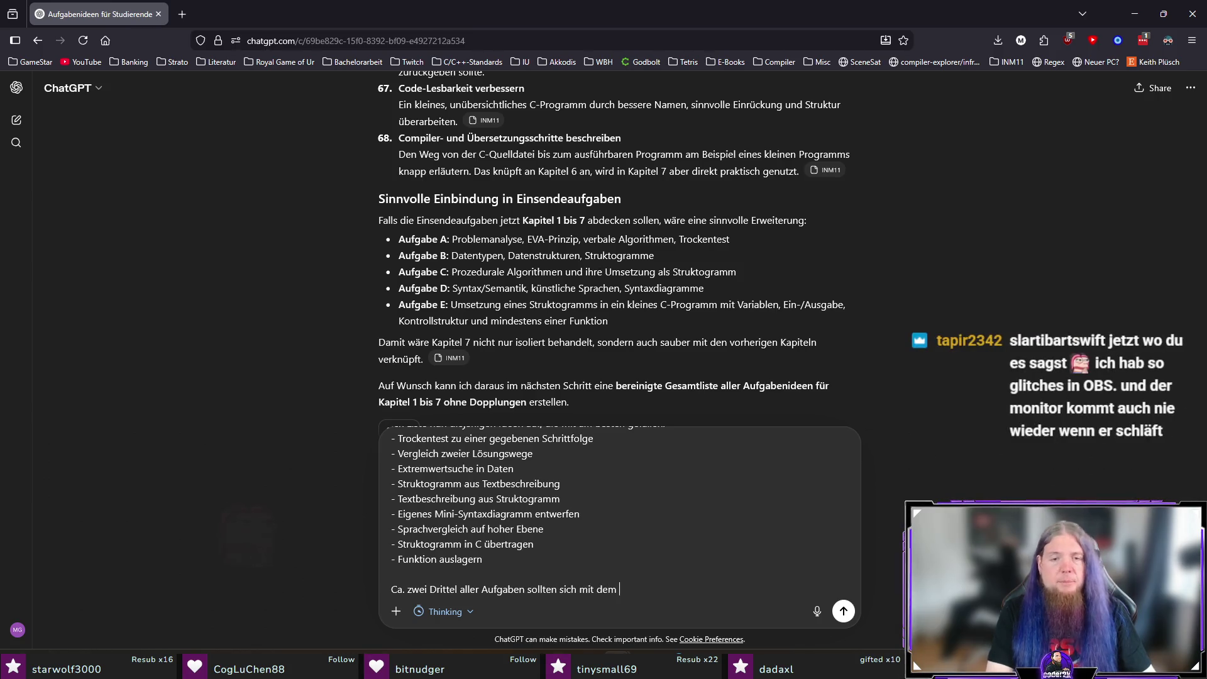
text(Schreiben von C-Cod)
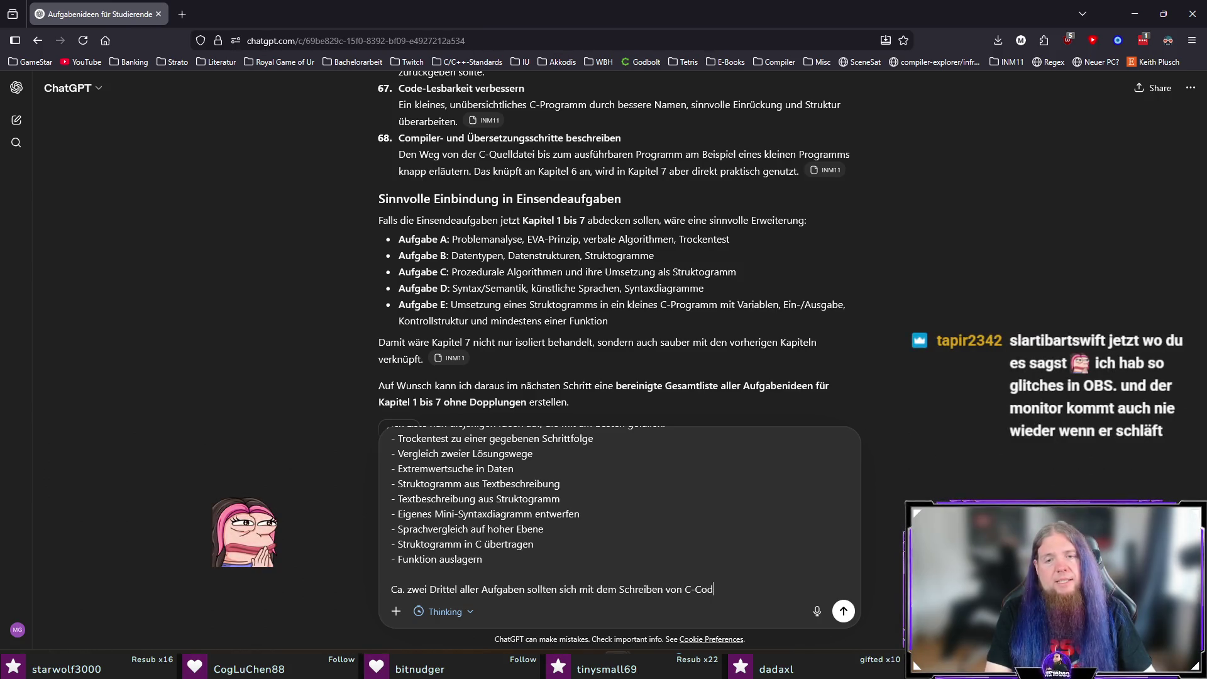
text(e befassen. )
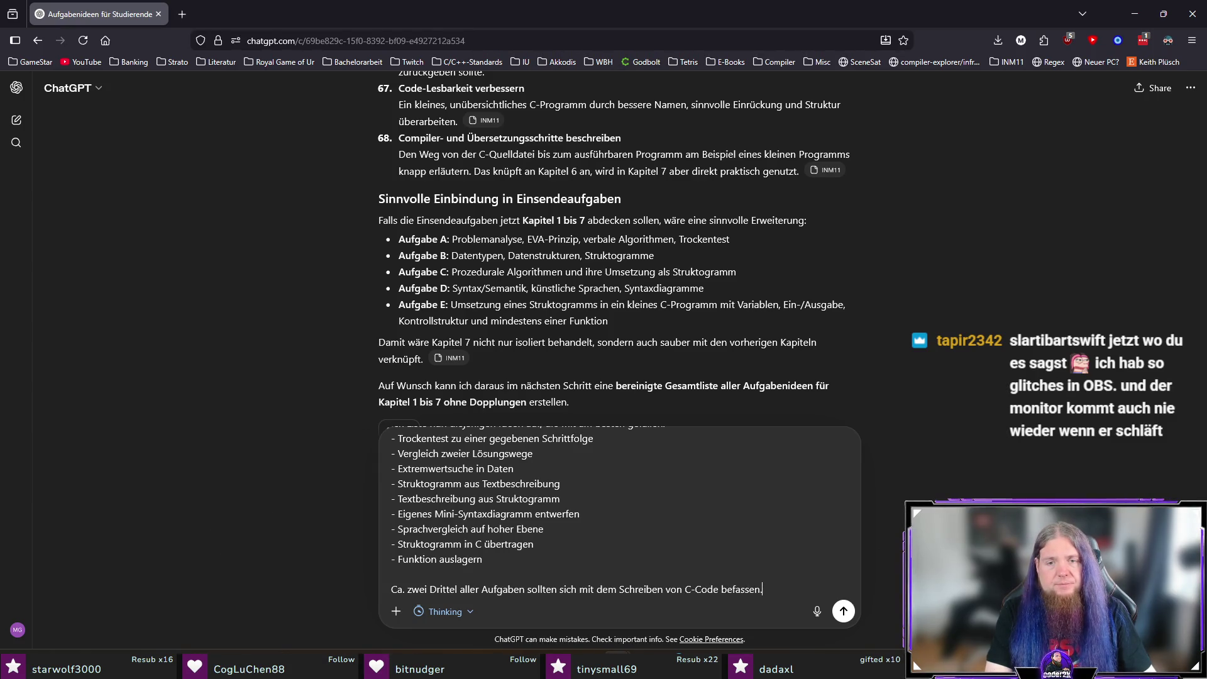
text(Bit)
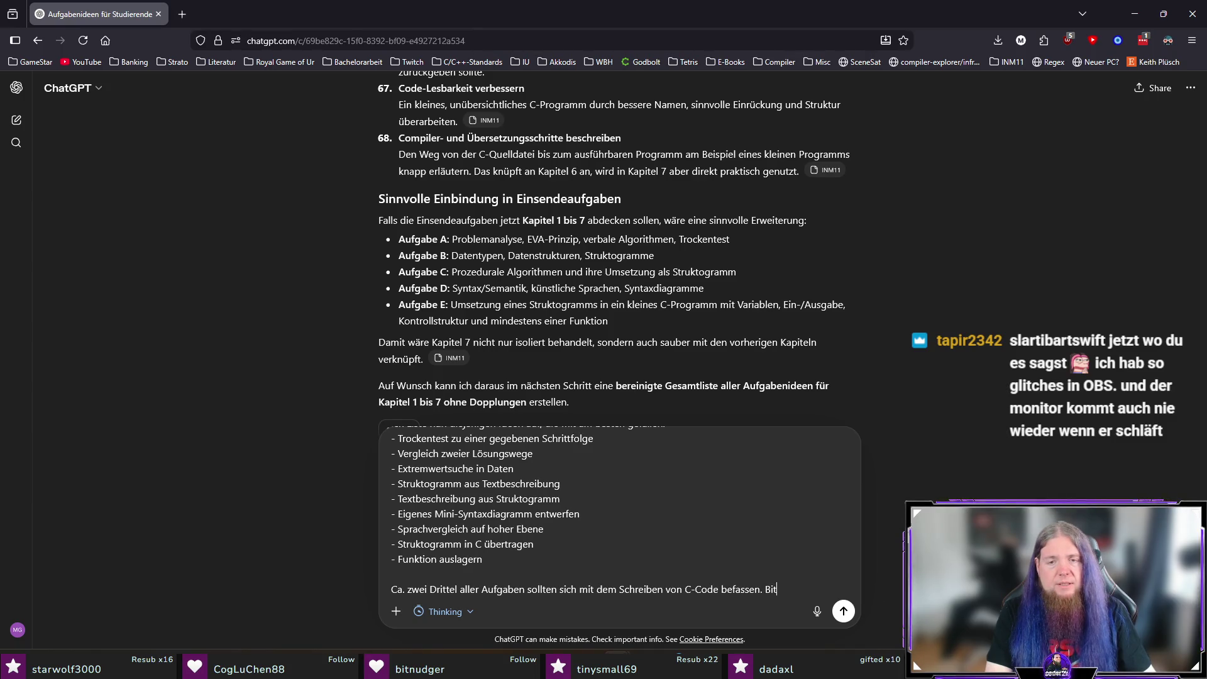
text(te lege also)
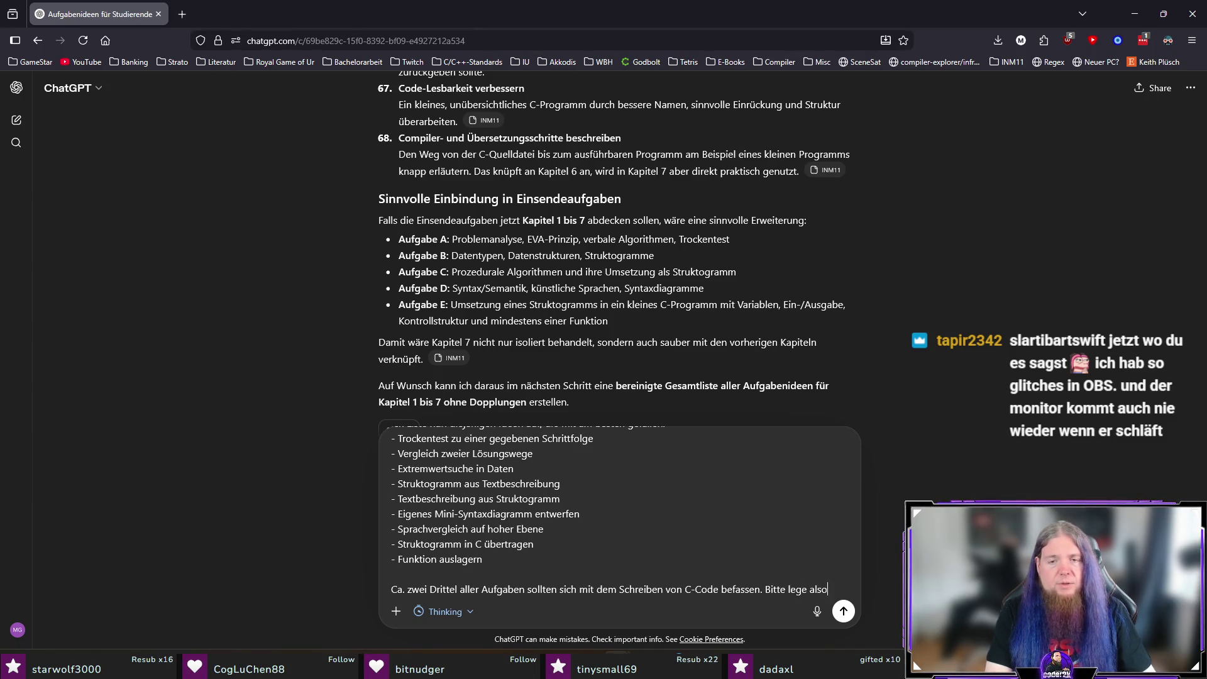
text( darauf den Fokus.)
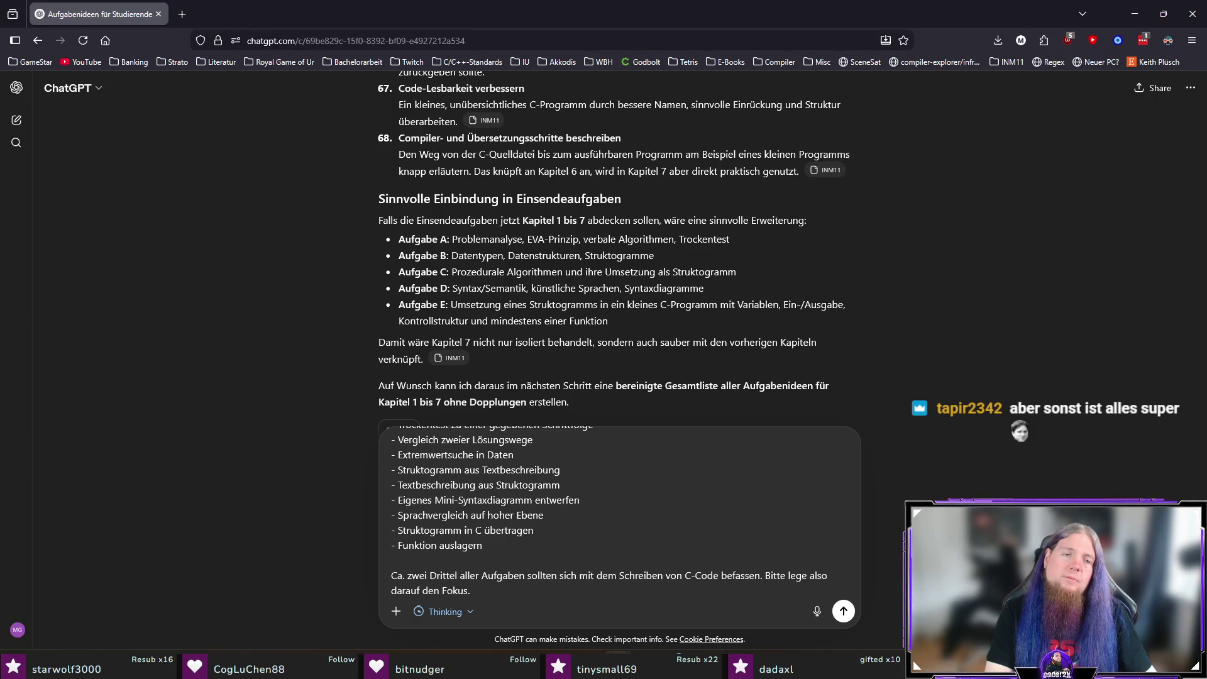
text(Hast du eine Idee für eine Grobübersicht von möglki)
key(BackSpace)
key(BackSpace)
text(ichen Aufgaben auf Basis meines Feedbacks?)
key(Return)
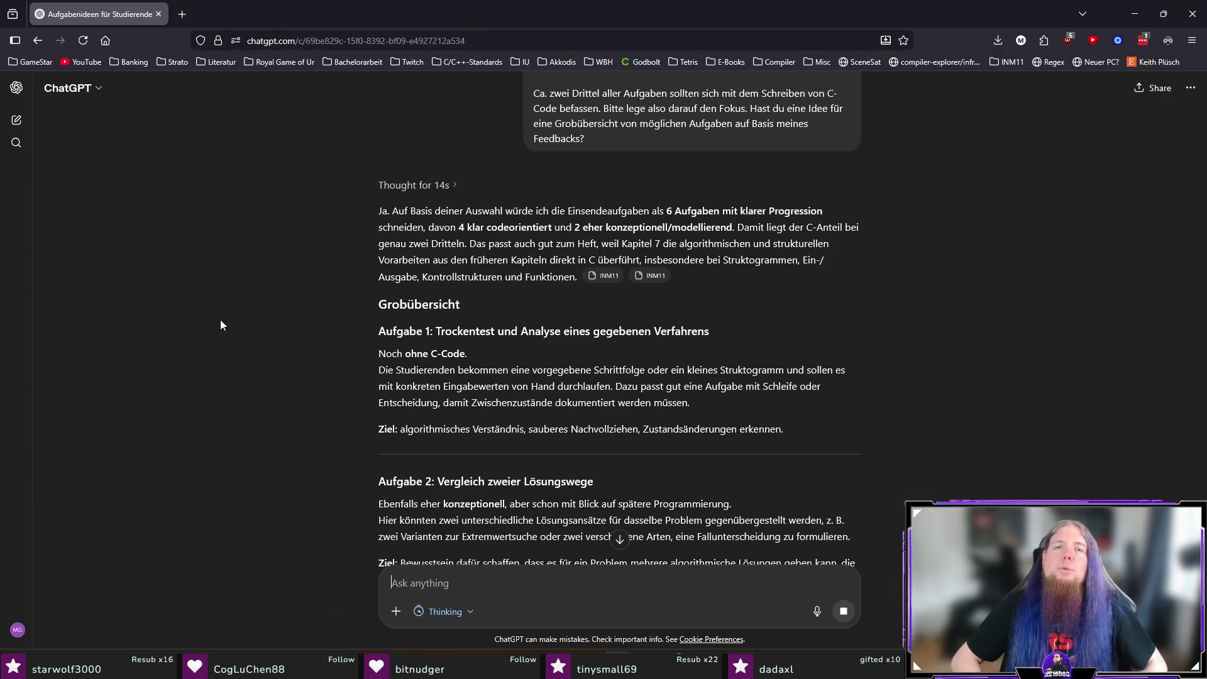
scroll(219, 319, down, 2)
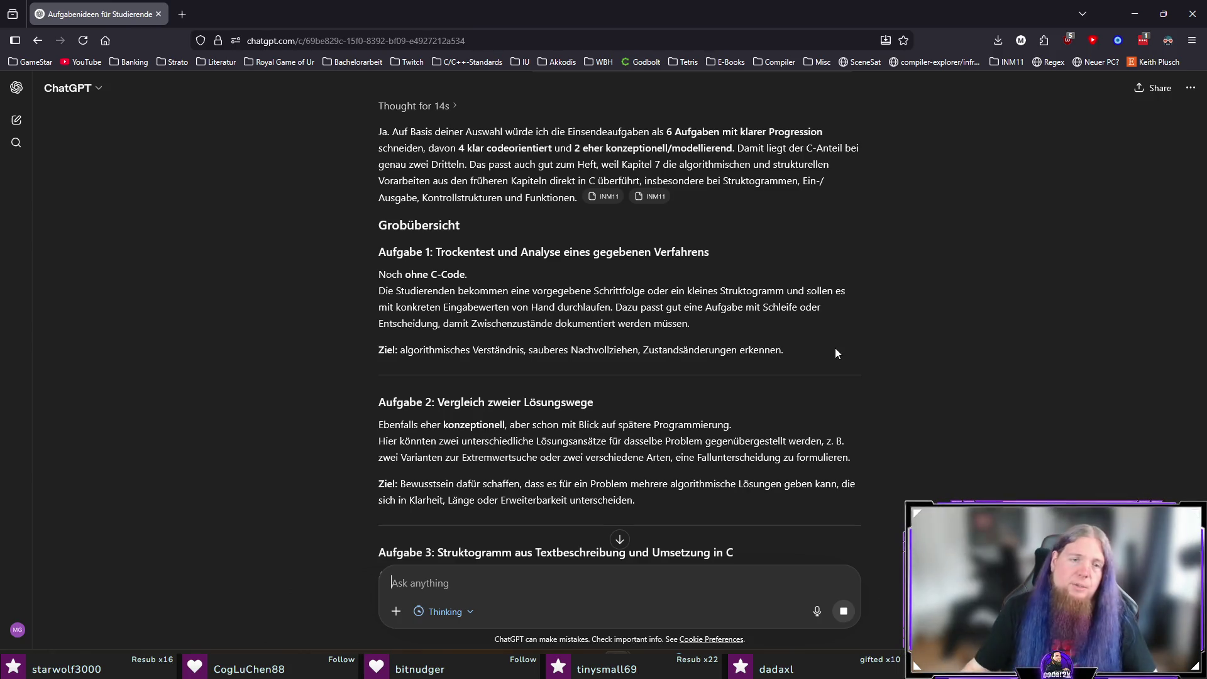
scroll(758, 331, down, 2)
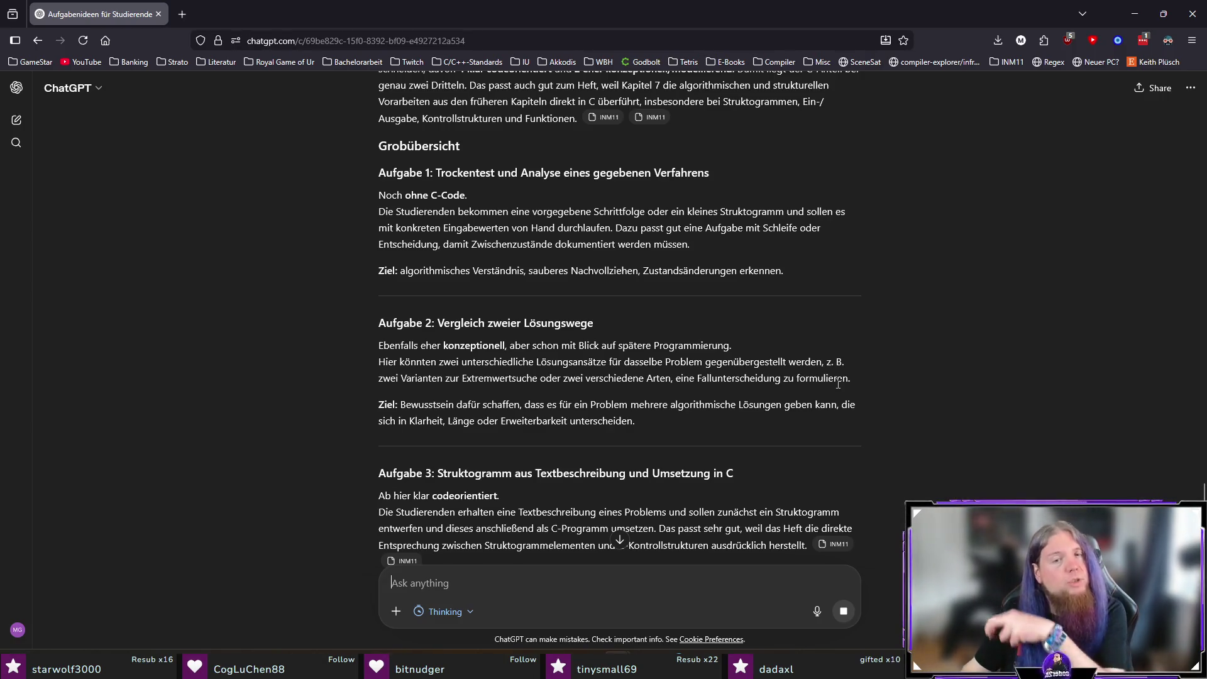
scroll(855, 370, down, 2)
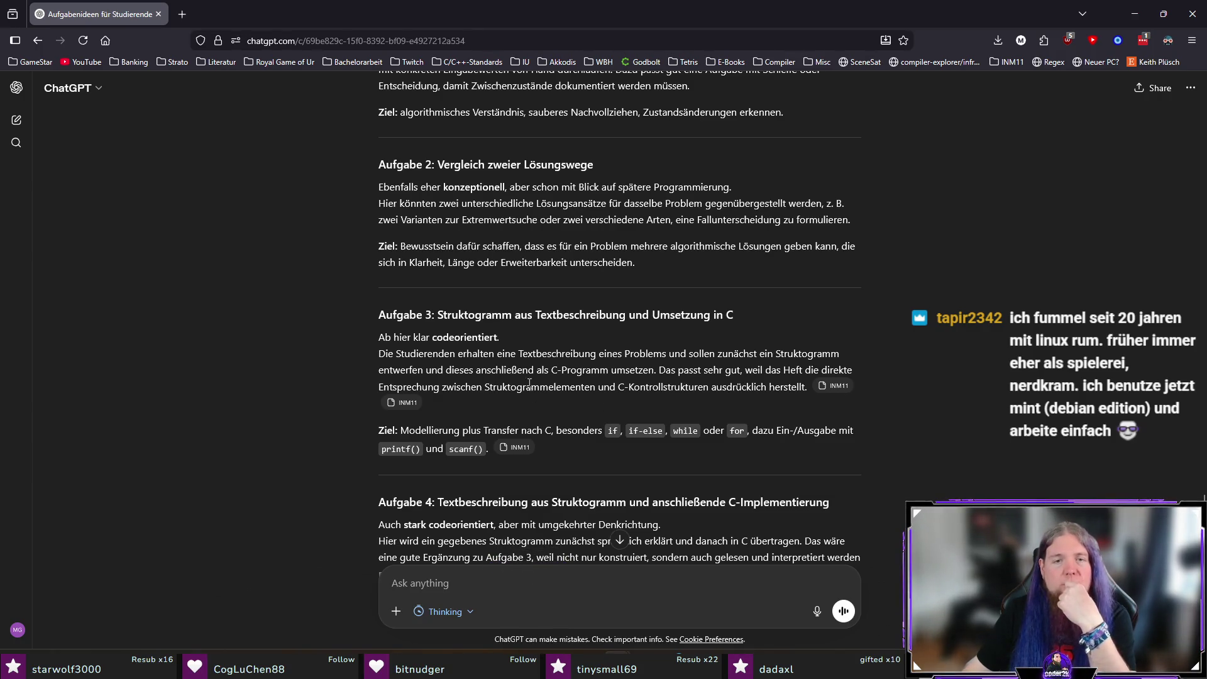
scroll(560, 422, down, 2)
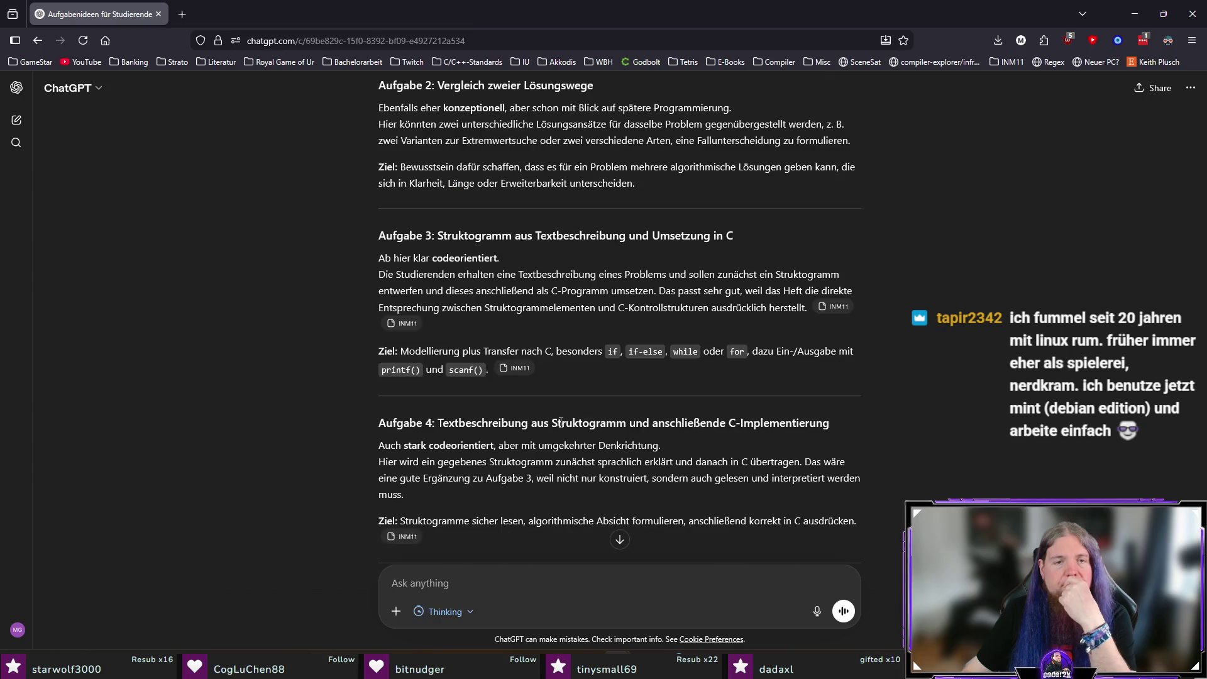
scroll(569, 426, down, 4)
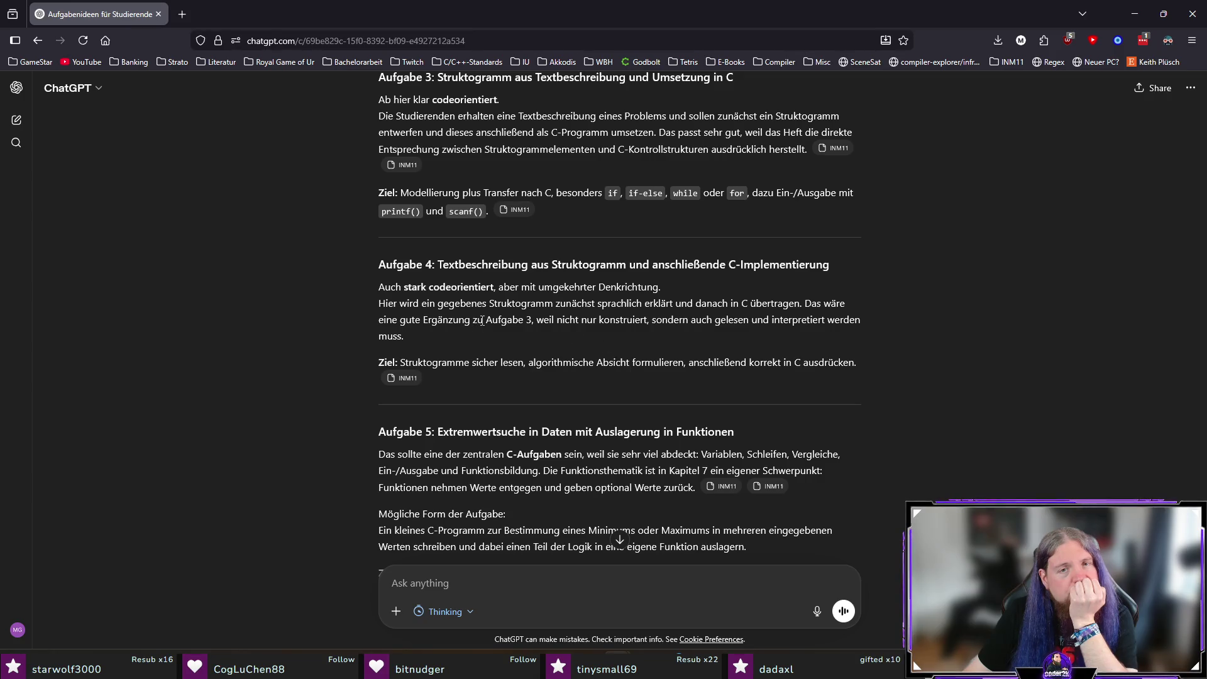
scroll(224, 389, down, 3)
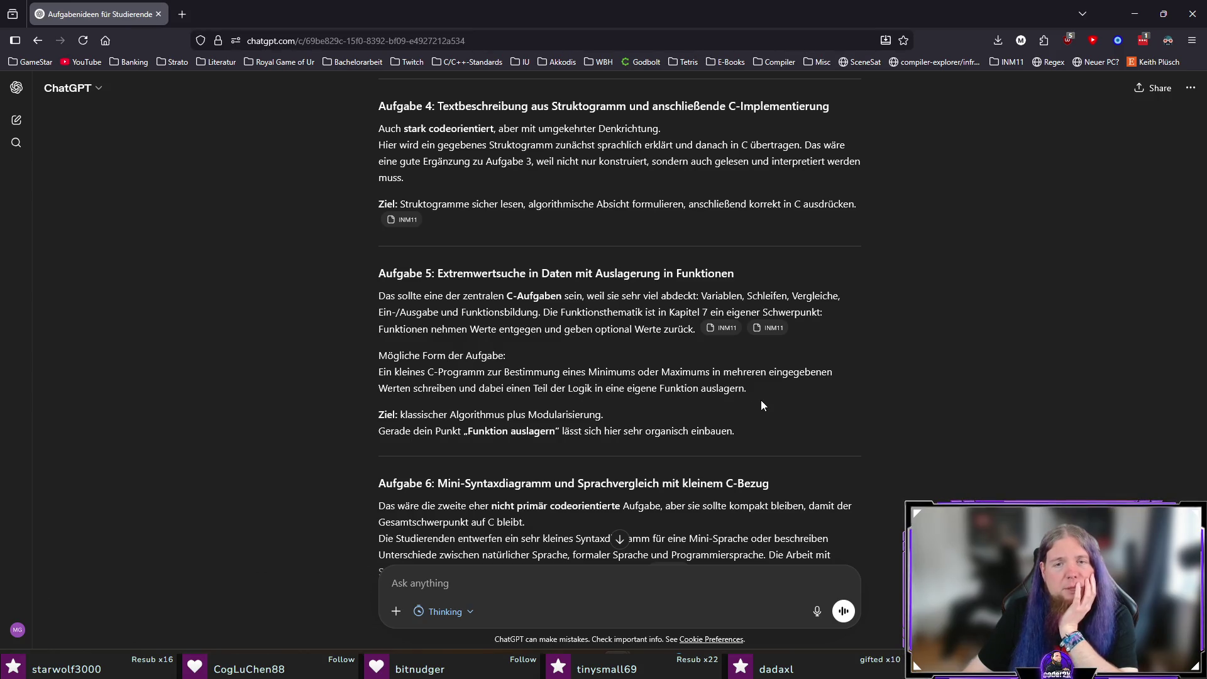
drag(521, 388, 748, 389)
click(796, 411)
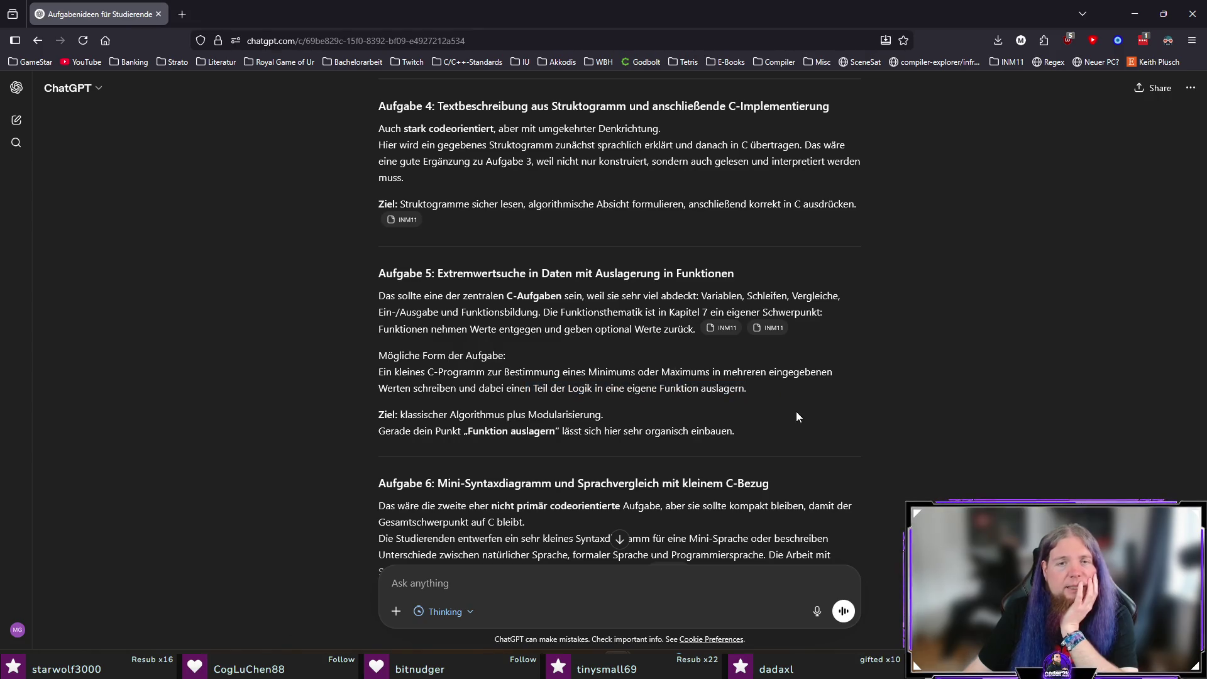
scroll(796, 412, down, 3)
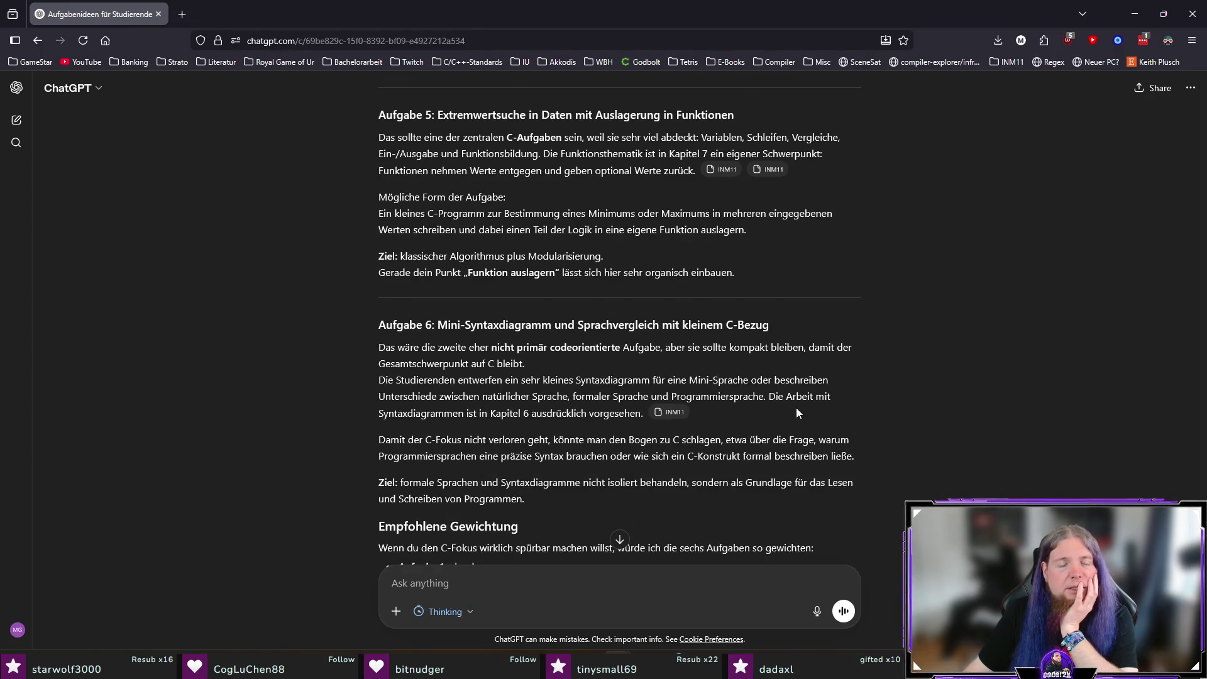
scroll(796, 409, down, 1)
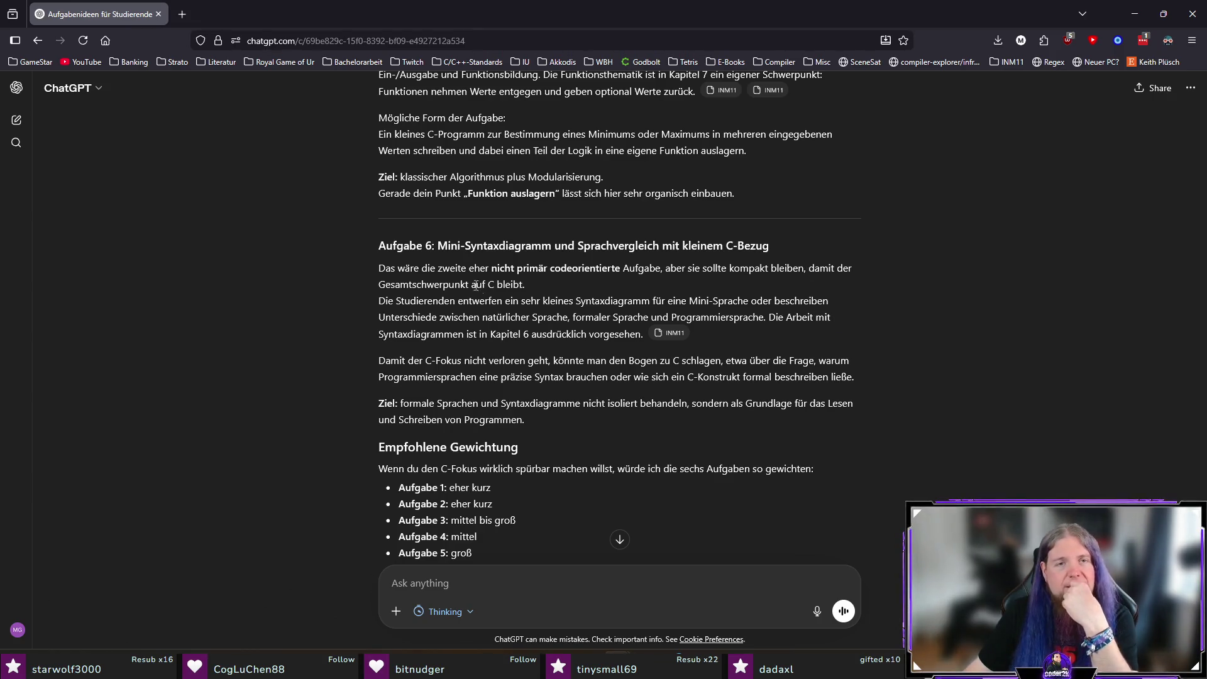
drag(556, 277, 430, 268)
click(636, 281)
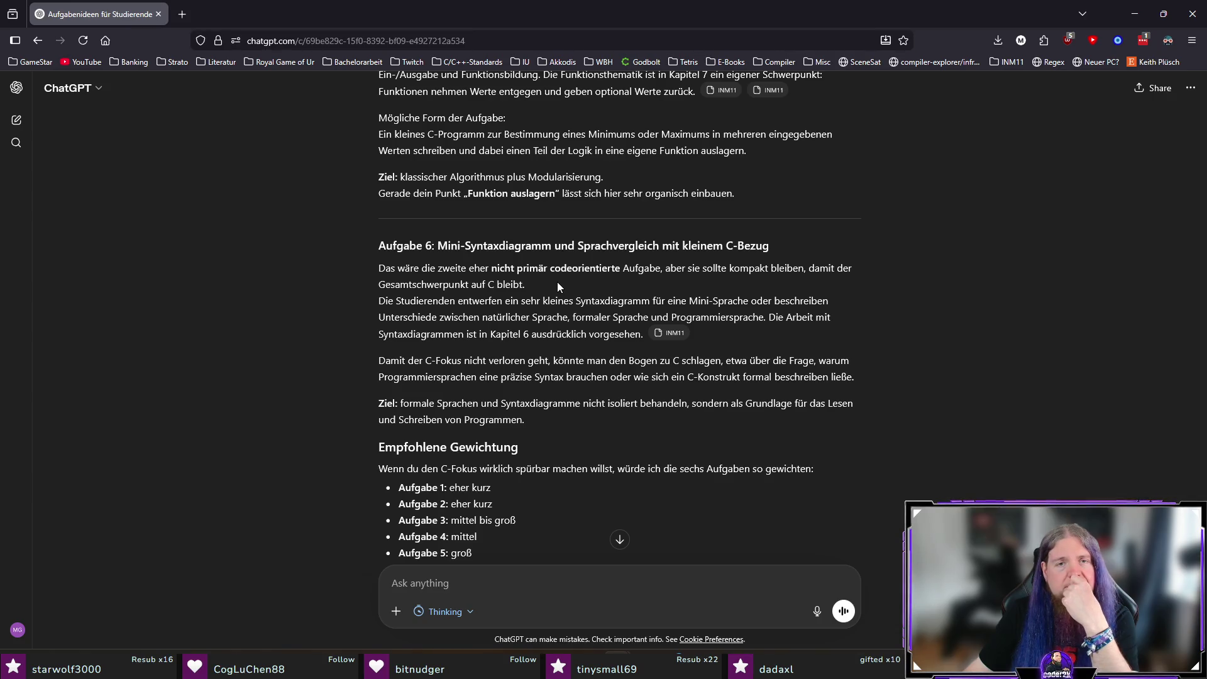
scroll(557, 283, down, 2)
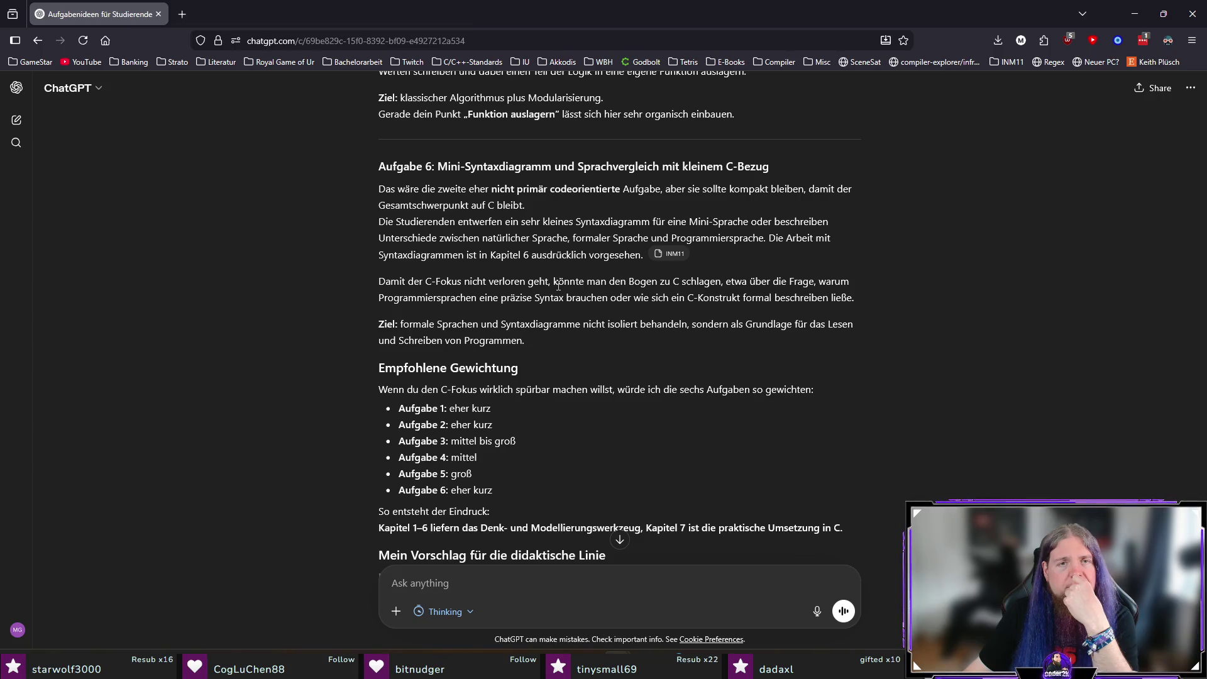
drag(561, 167, 636, 367)
click(709, 412)
scroll(708, 412, down, 2)
scroll(709, 412, up, 15)
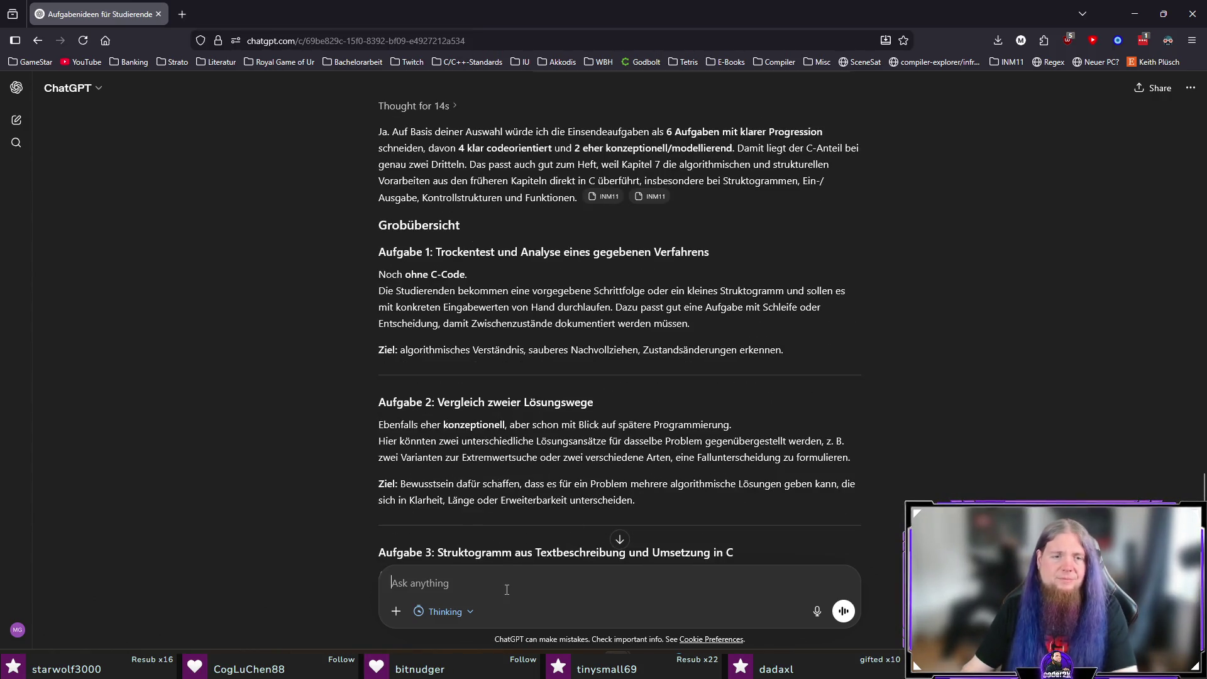
Step: Write that suggestions for Aufgaben 1, 2, 3 and 5 are accepted, and ask for a more complex programming task instead of Aufgabe 6
text(Ich bin einverstan)
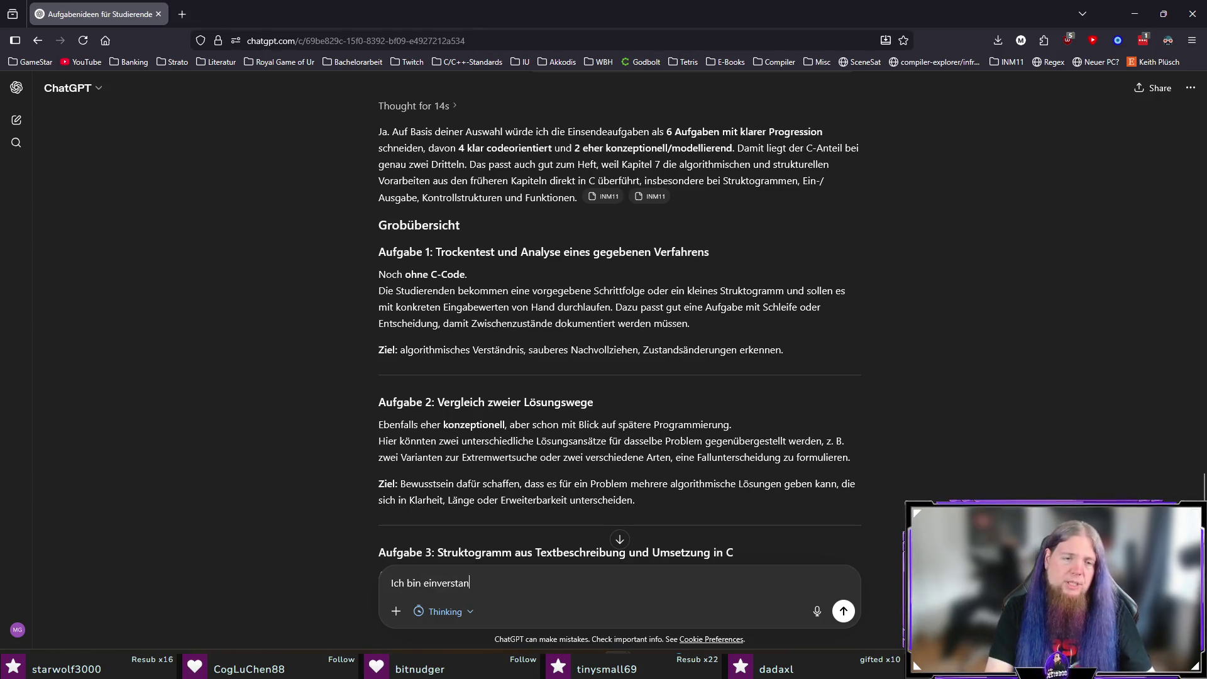
text(den mit den)
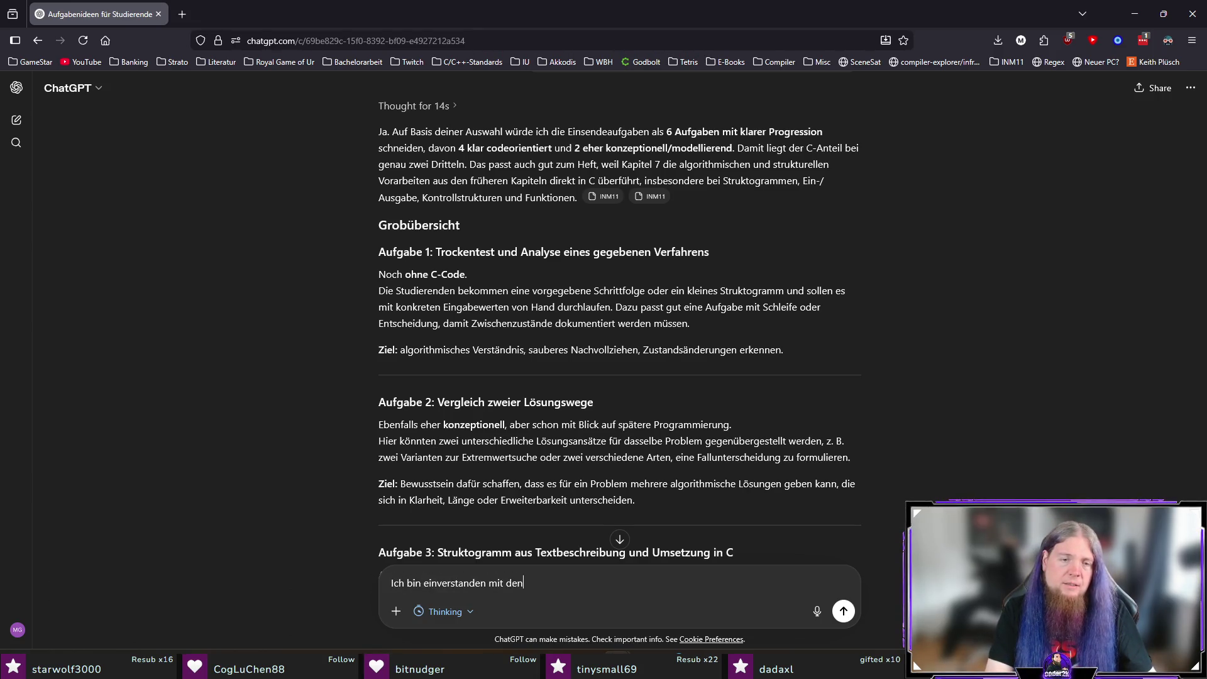
text( nmit den Vorschlägen zu den Aufgaben 1,)
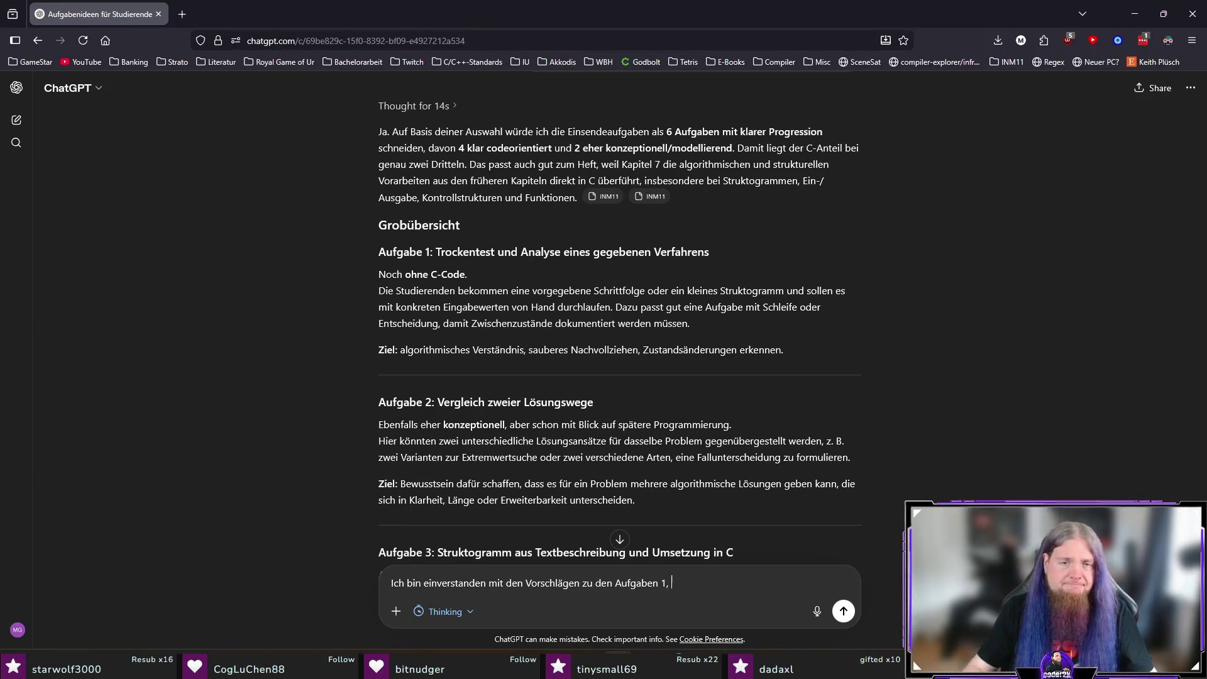
text(2)
scroll(472, 391, down, 6)
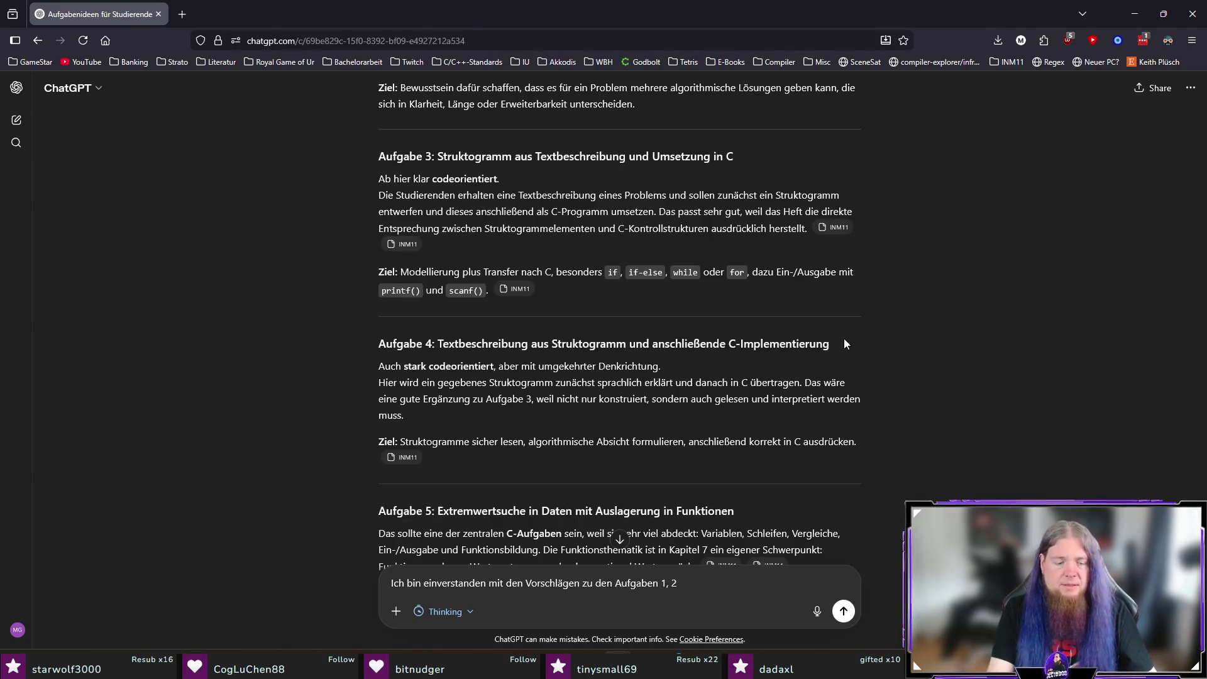
text(,3)
scroll(545, 362, down, 2)
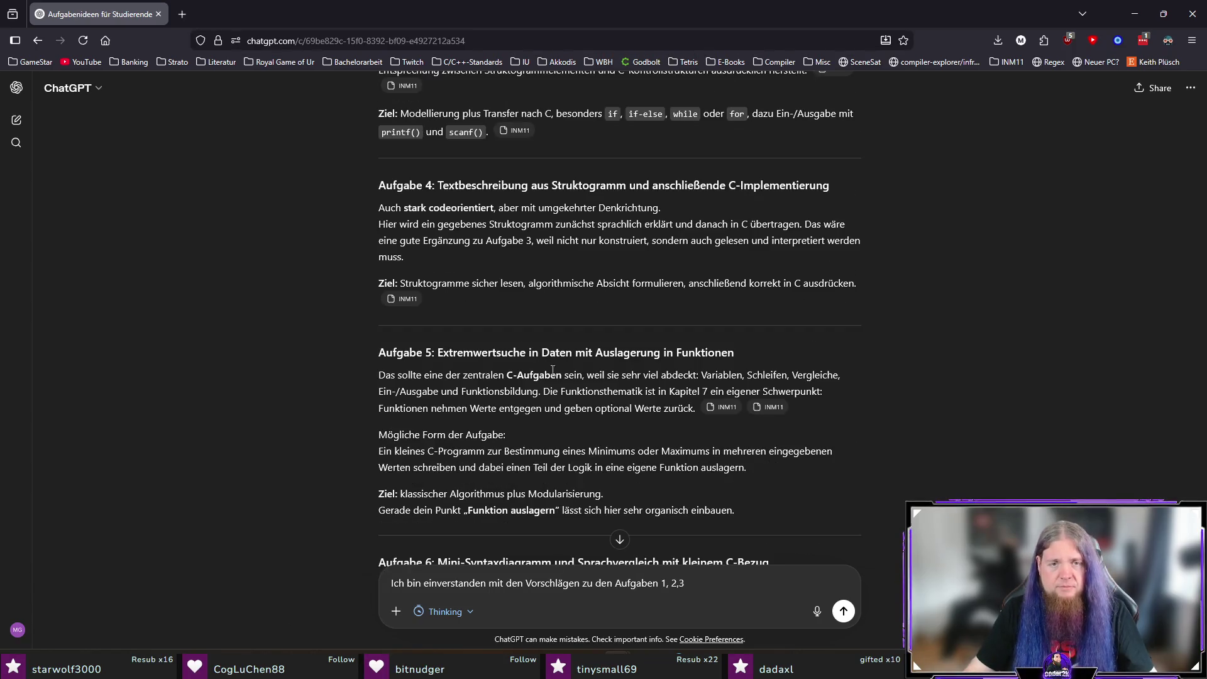
text( und)
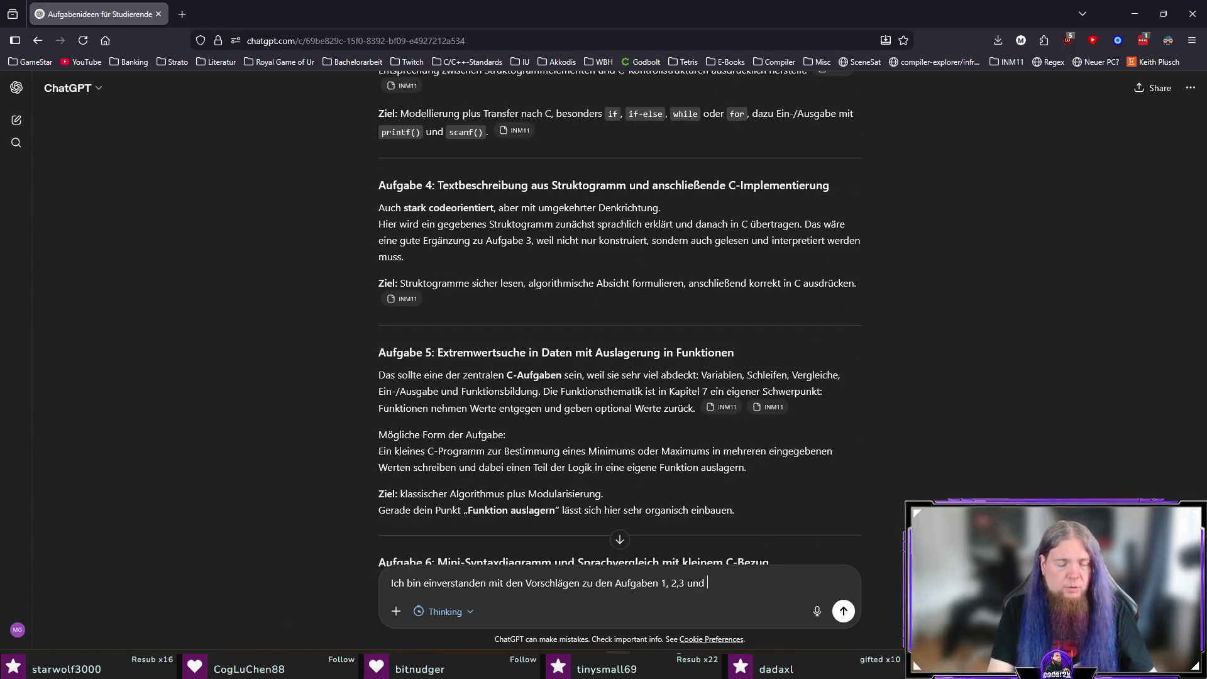
key(Left)
key(Left)
key(Left)
key(End)
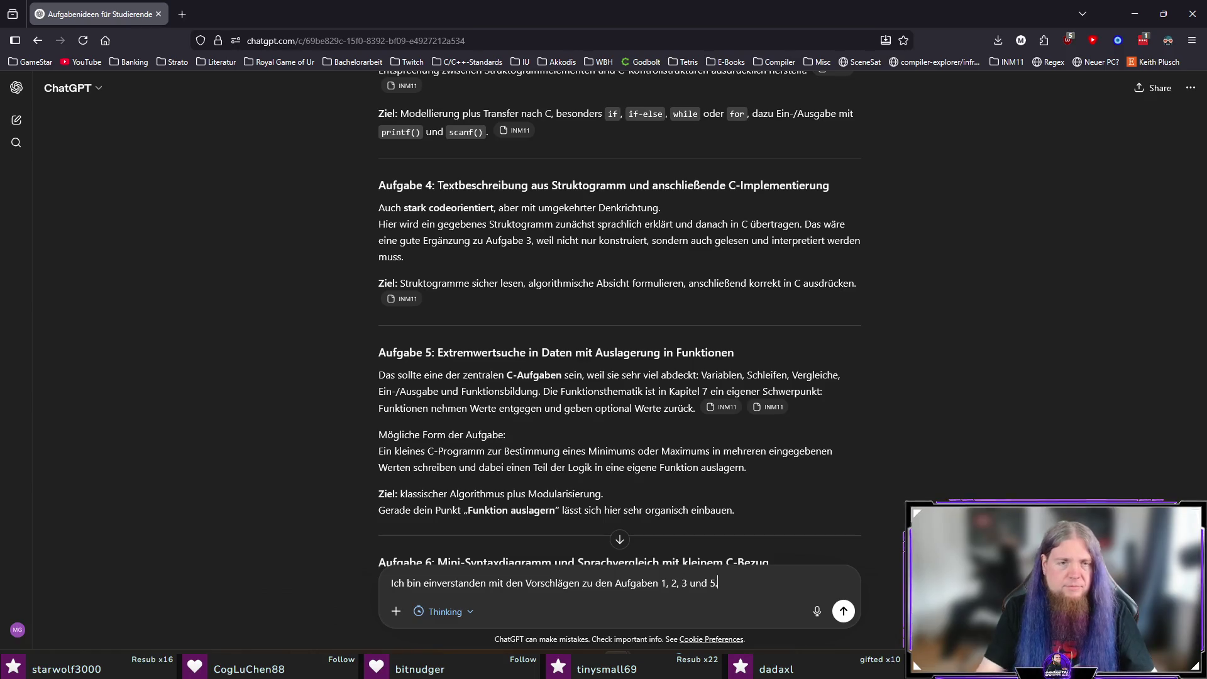
scroll(666, 411, down, 2)
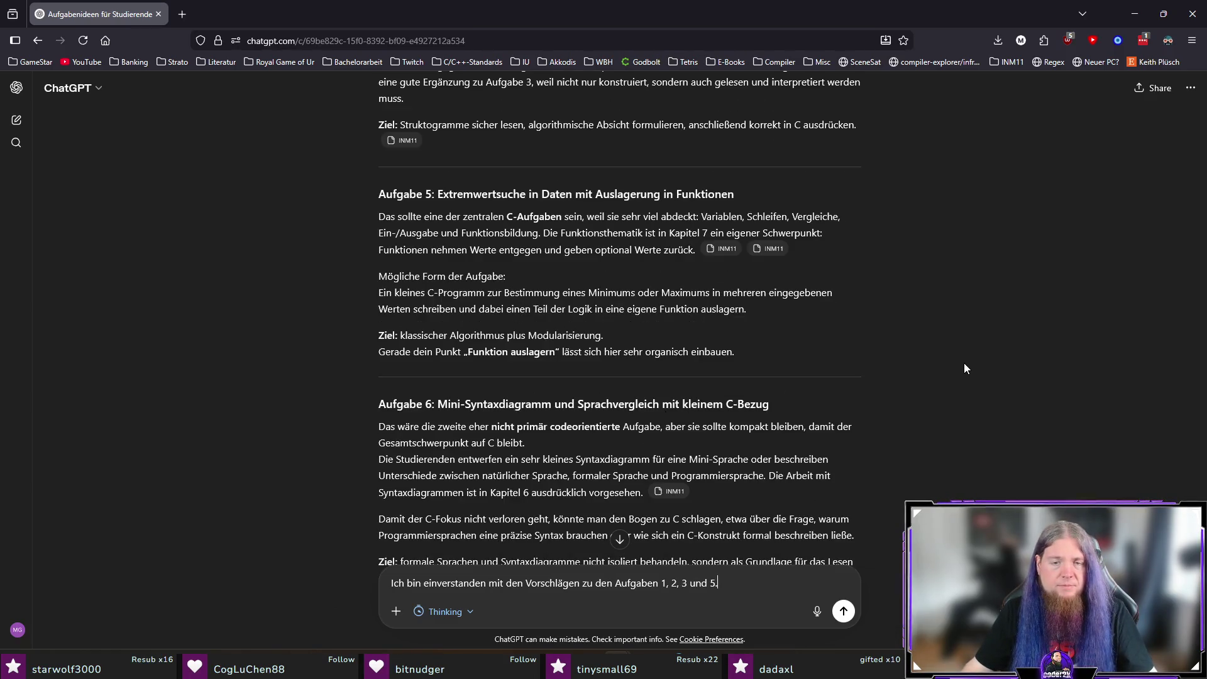
text( Anstelle von Aufgabe 6)
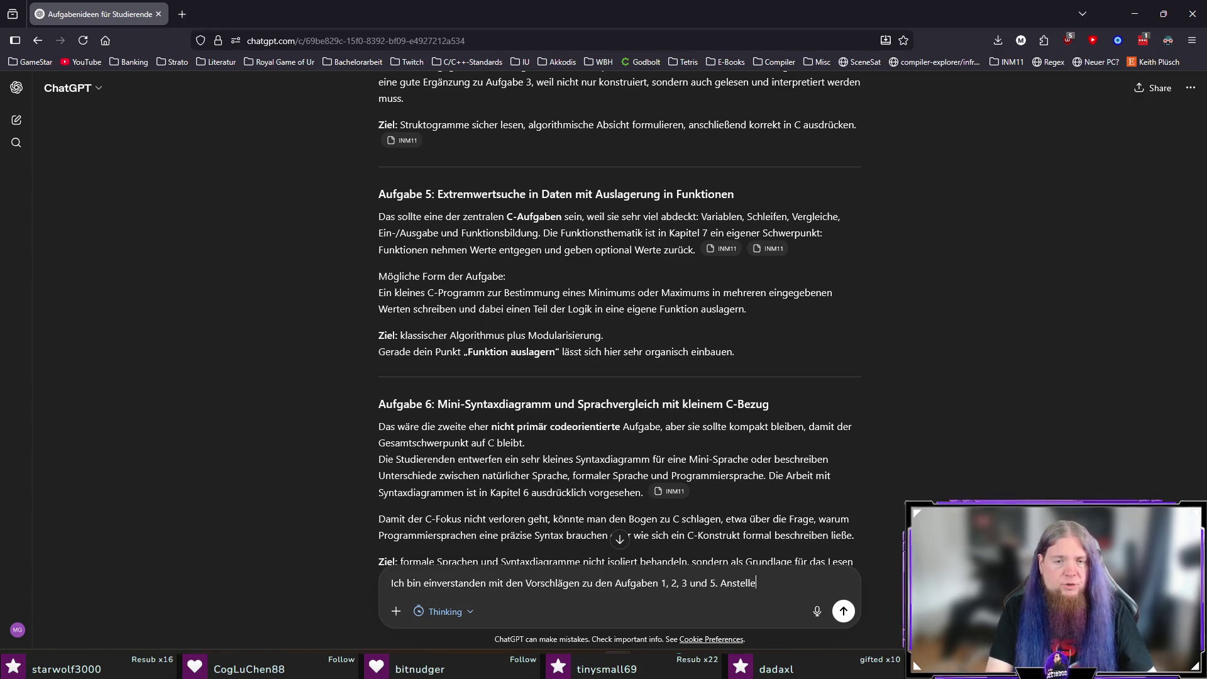
text(, lass us)
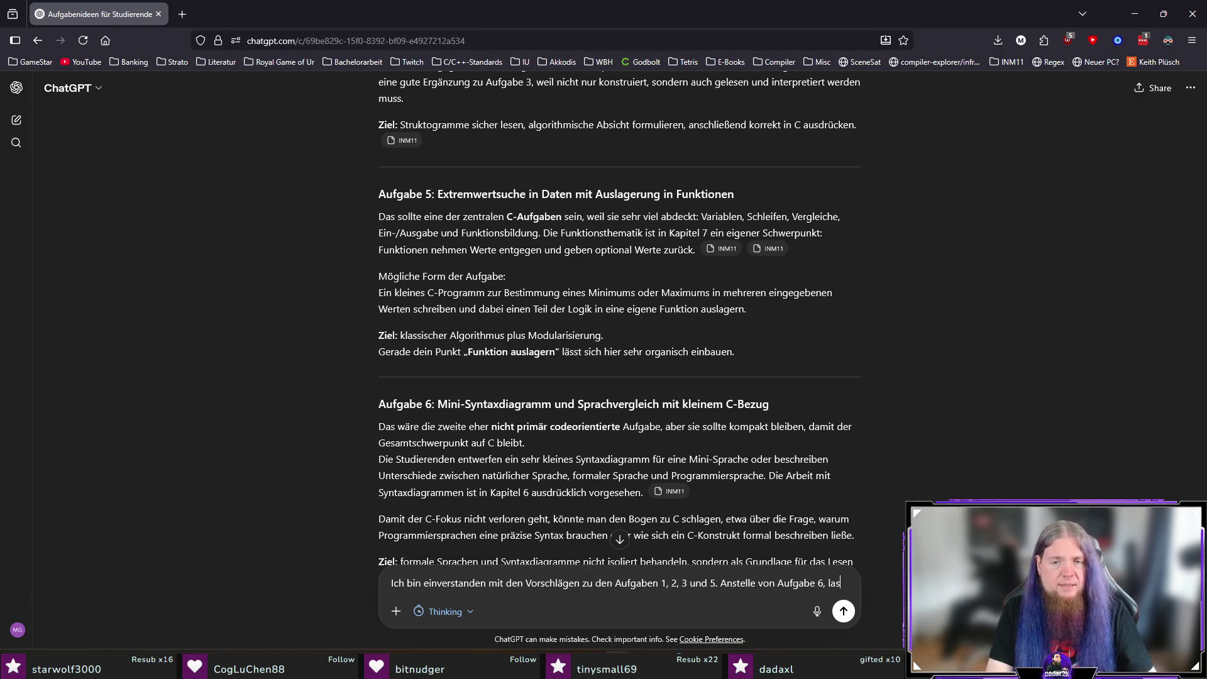
key(BackSpace)
key(BackSpace)
text(ns eher eine )
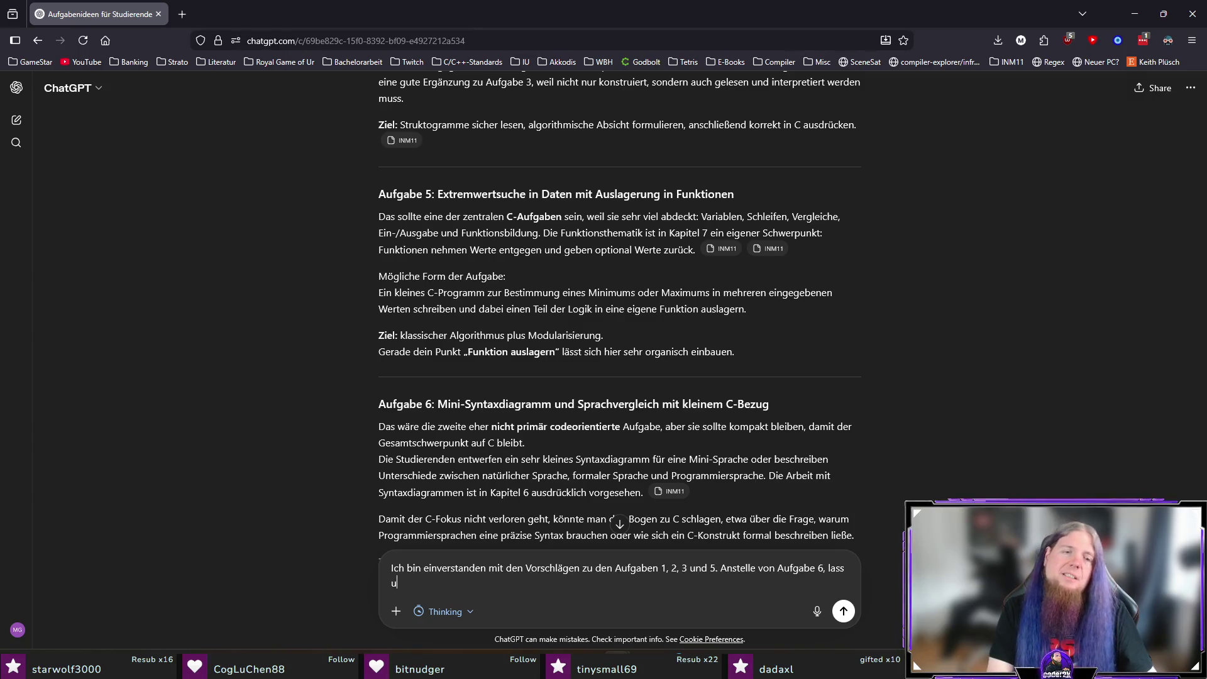
text(leicht komplexere)
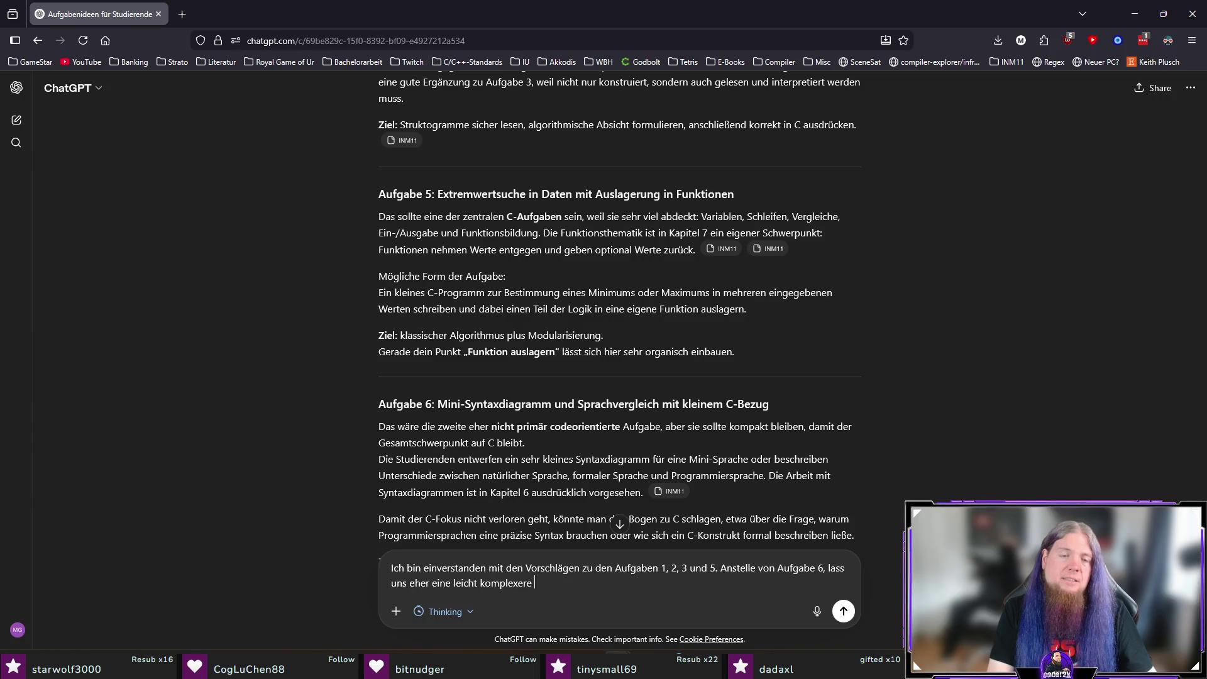
text( Programmierauf)
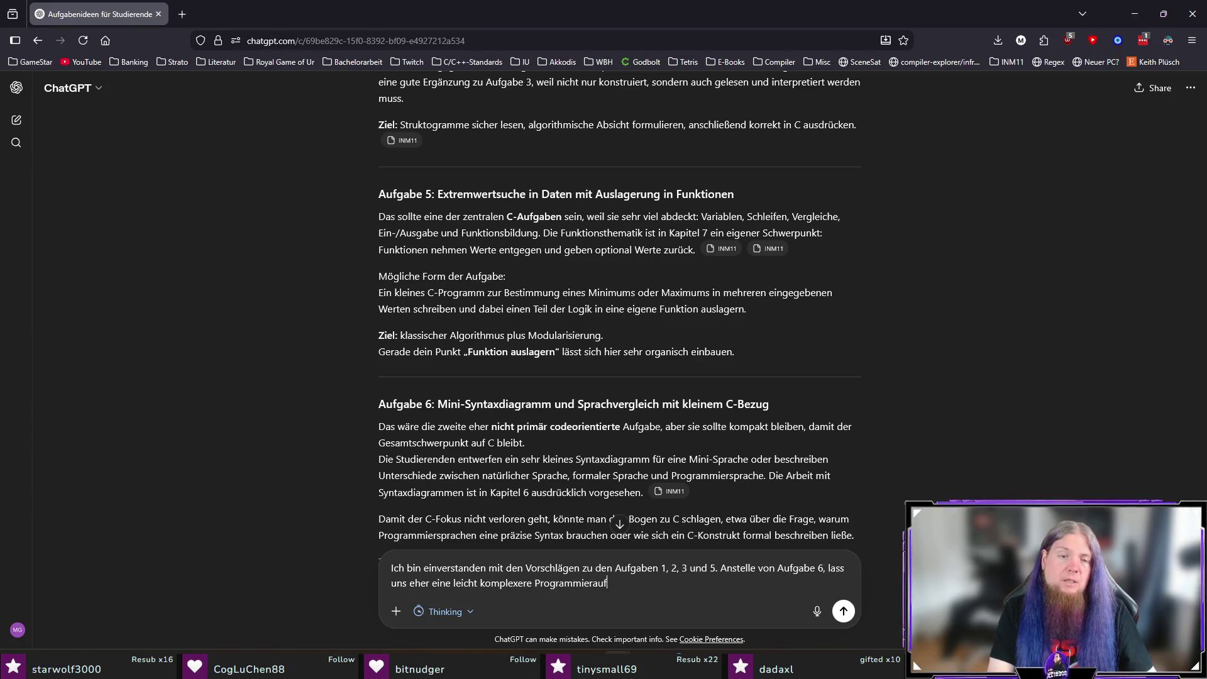
text(gabe wählen)
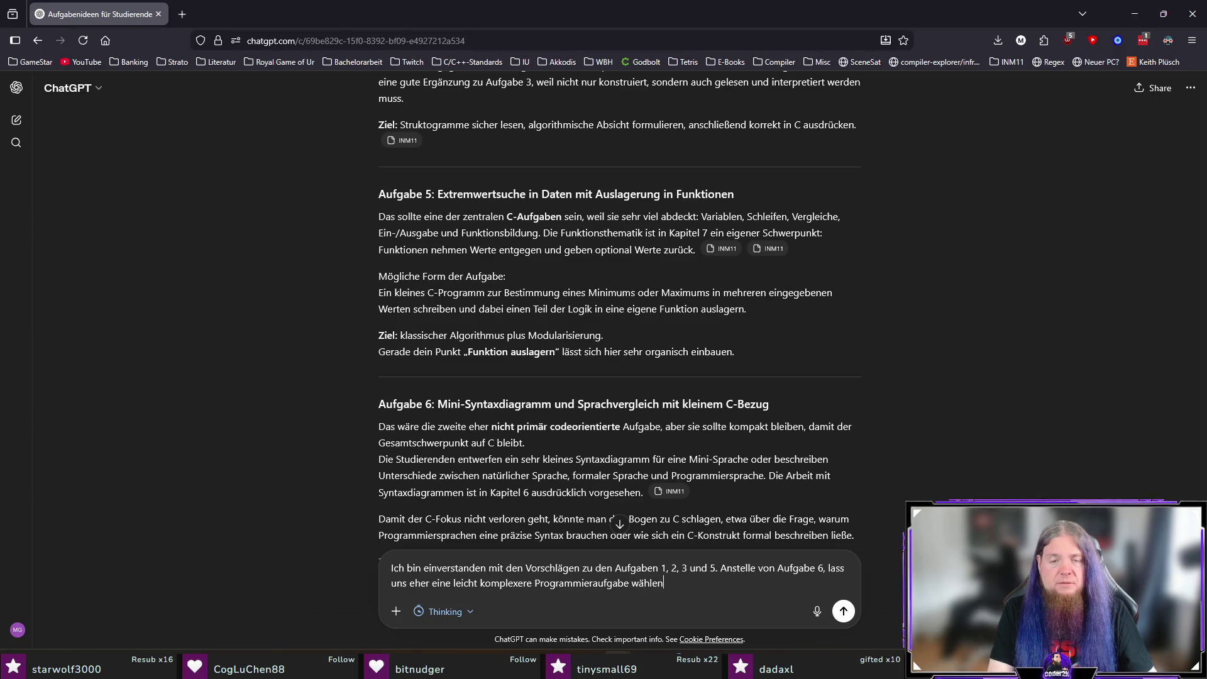
text(.)
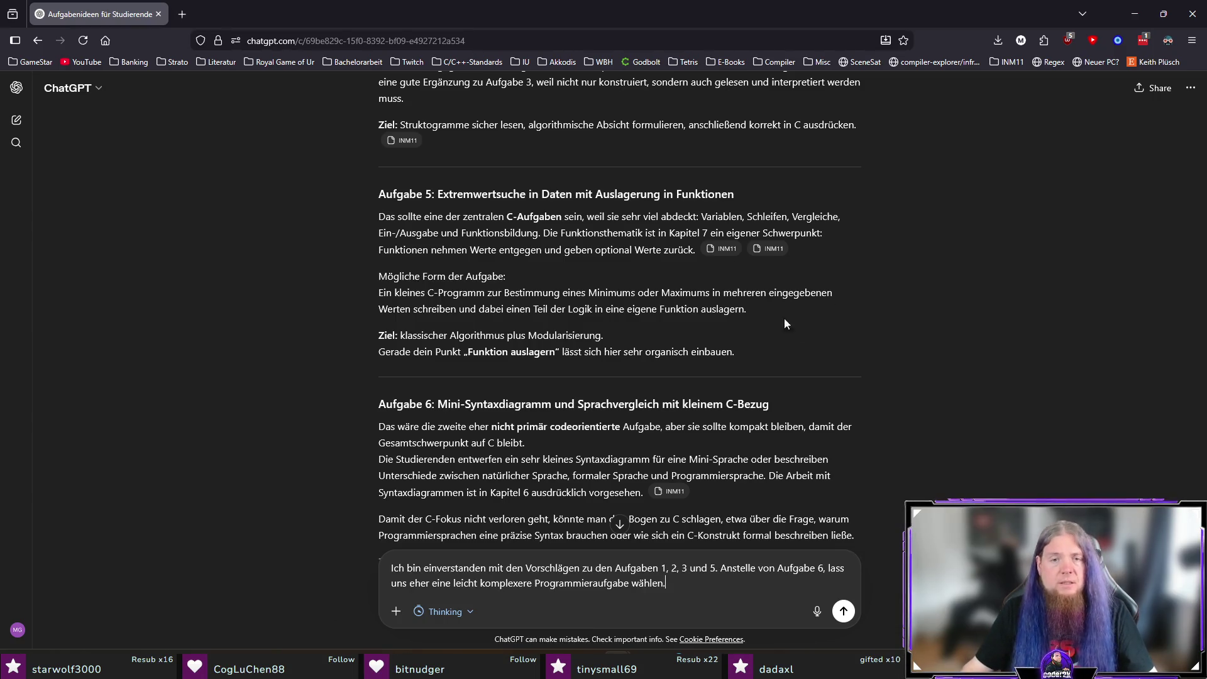
Step: Ask for other Aufgabe 4 ideas because it is too similar to Aufgabe 3, and send the message
scroll(813, 339, up, 2)
scroll(813, 341, up, 5)
scroll(829, 361, down, 1)
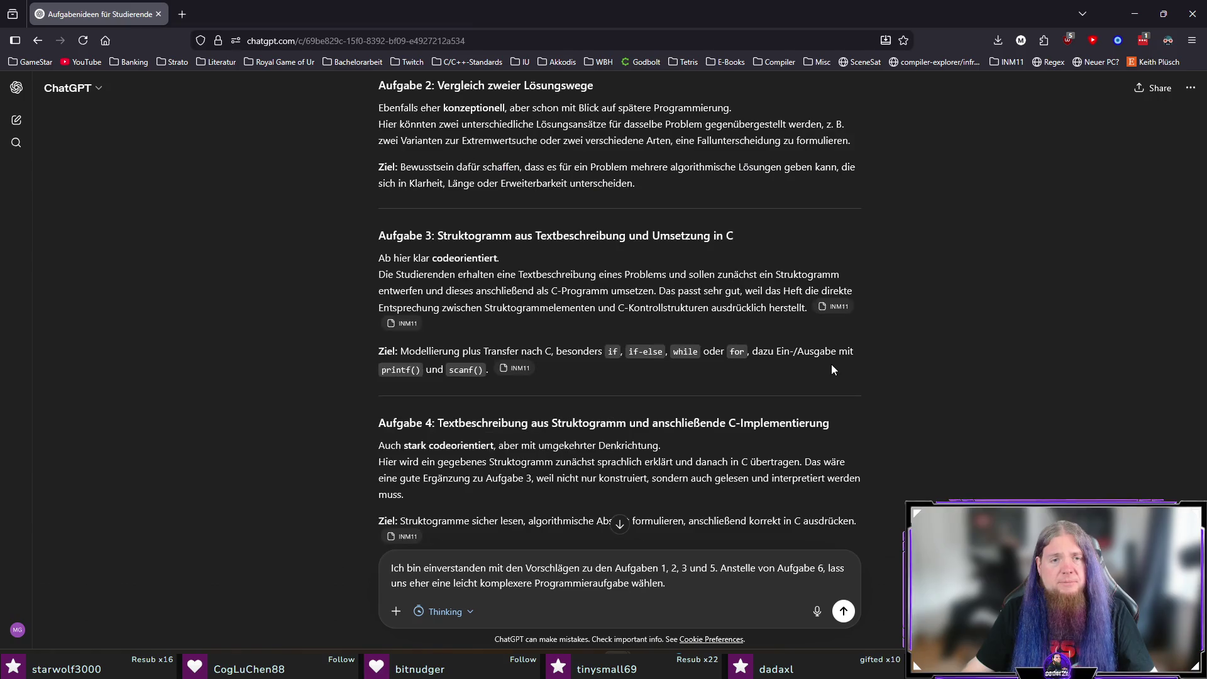
scroll(835, 430, down, 1)
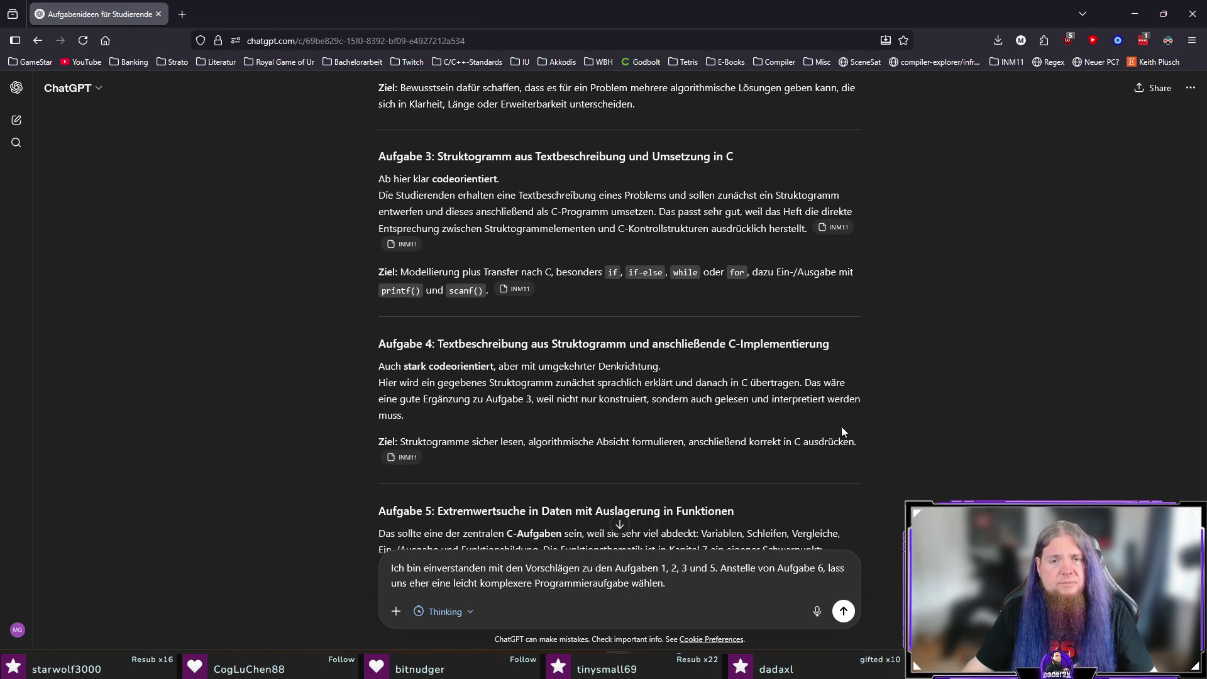
text( Ha)
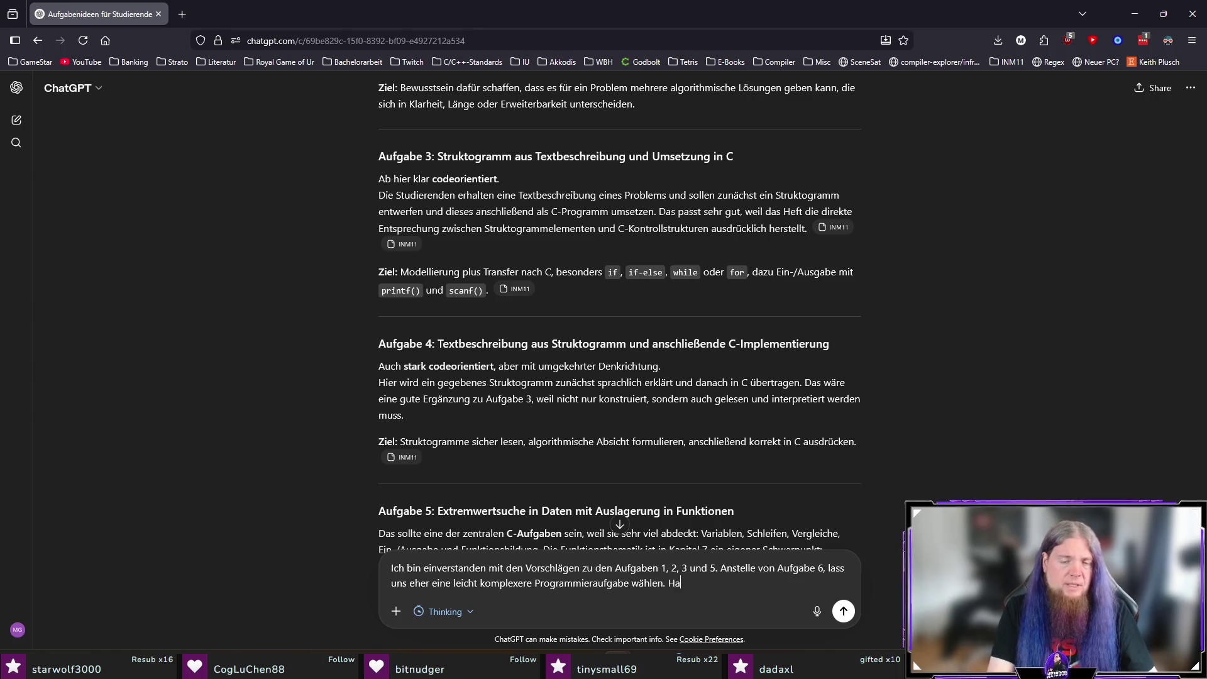
text(st du andere Ideen für AUfga)
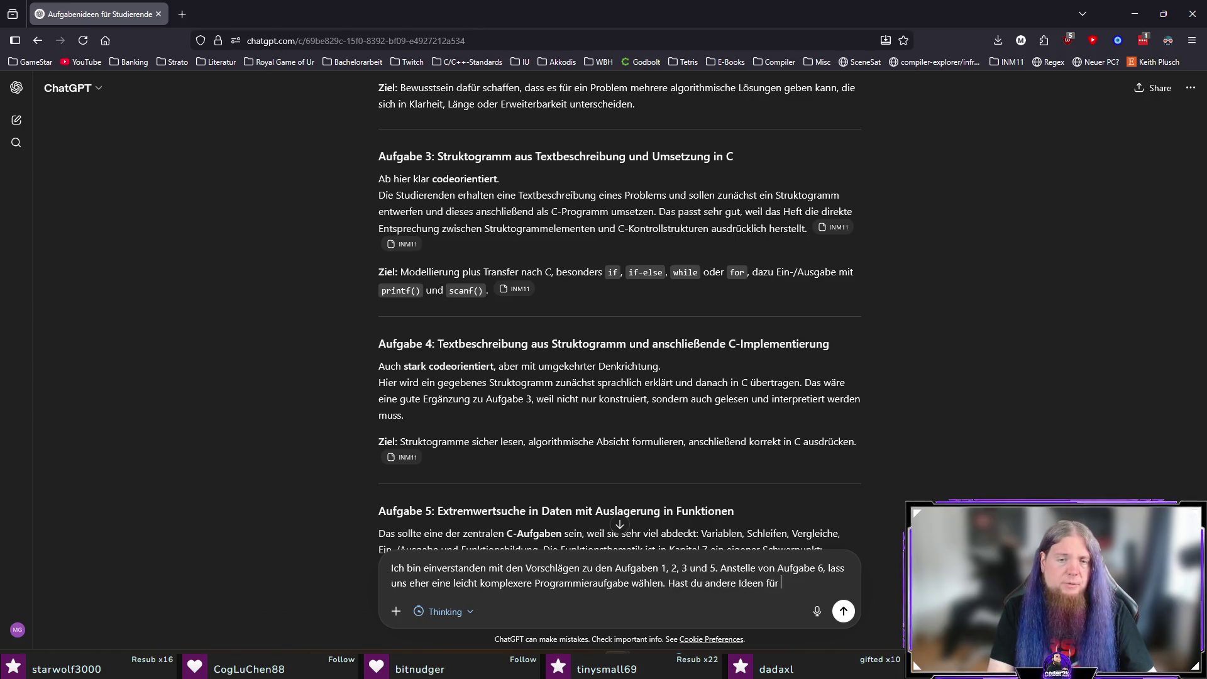
key(BackSpace)
key(BackSpace)
key(BackSpace)
text(ufgab)
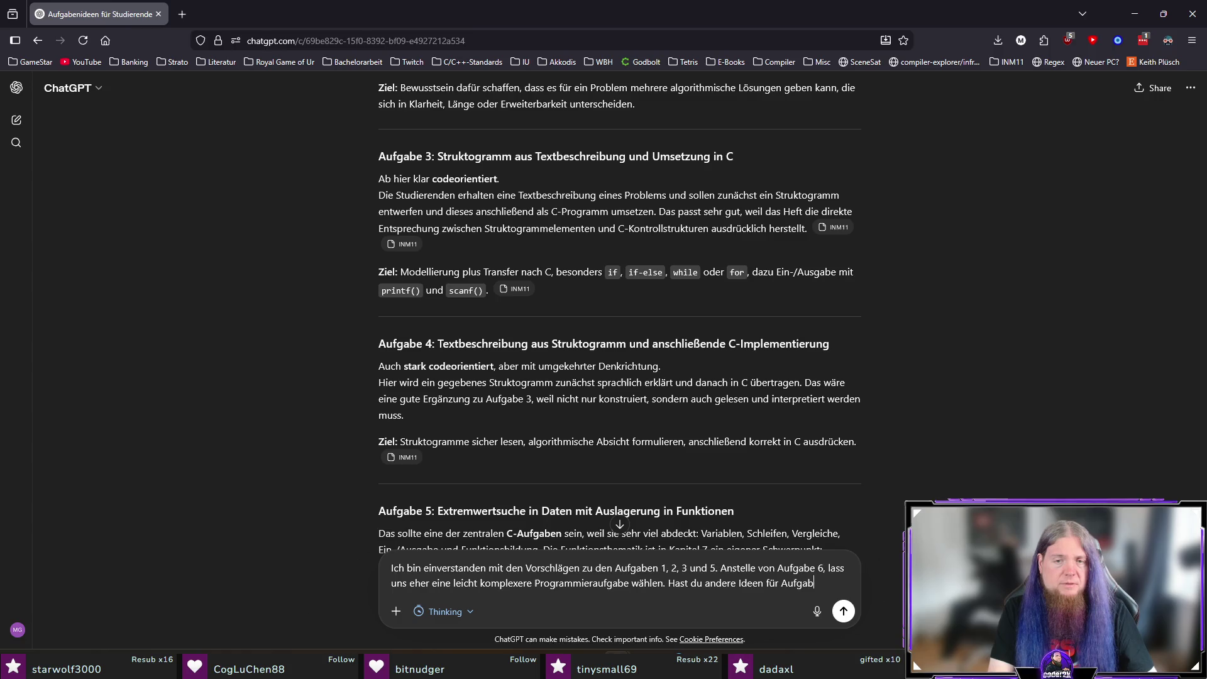
text(e 4? Sie ist)
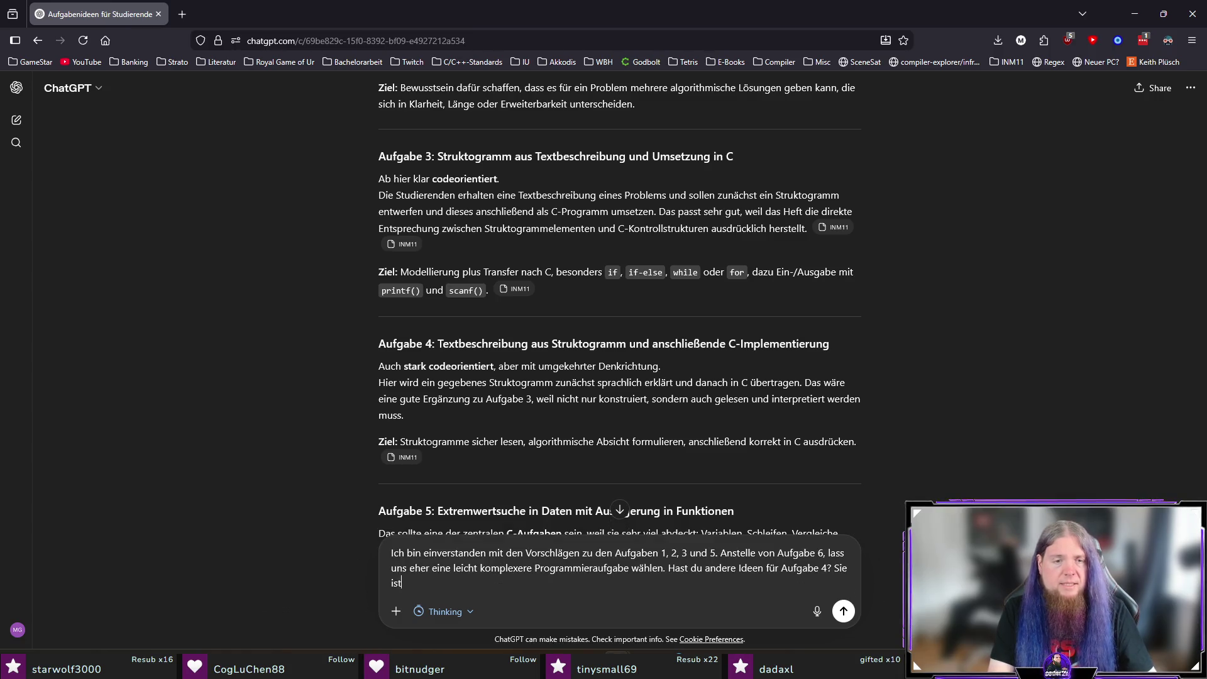
text( in meinen Augen Au)
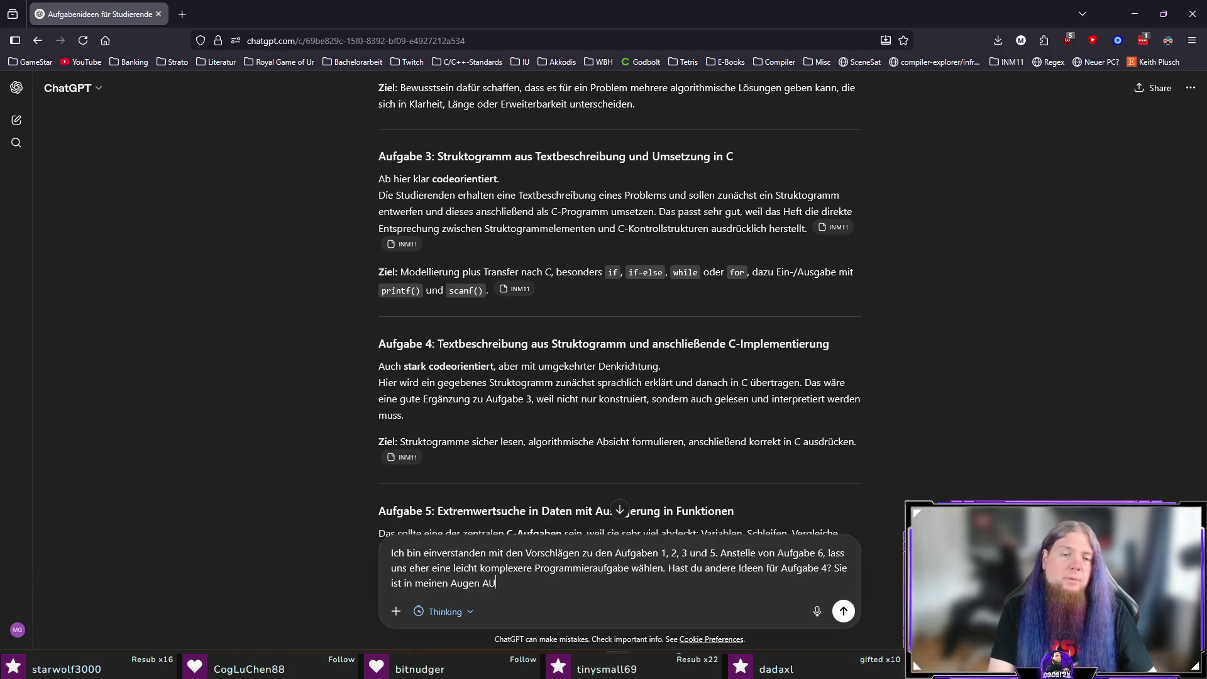
text(fgabe 3 zu ähn)
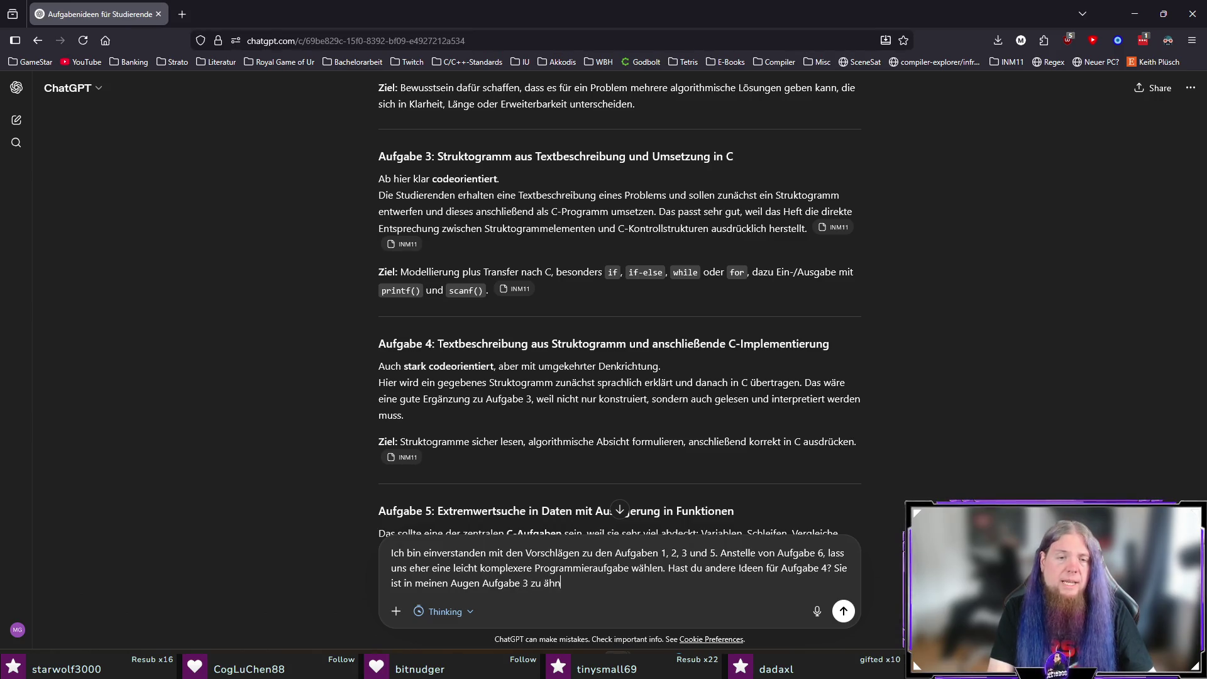
text(lich.)
key(Return)
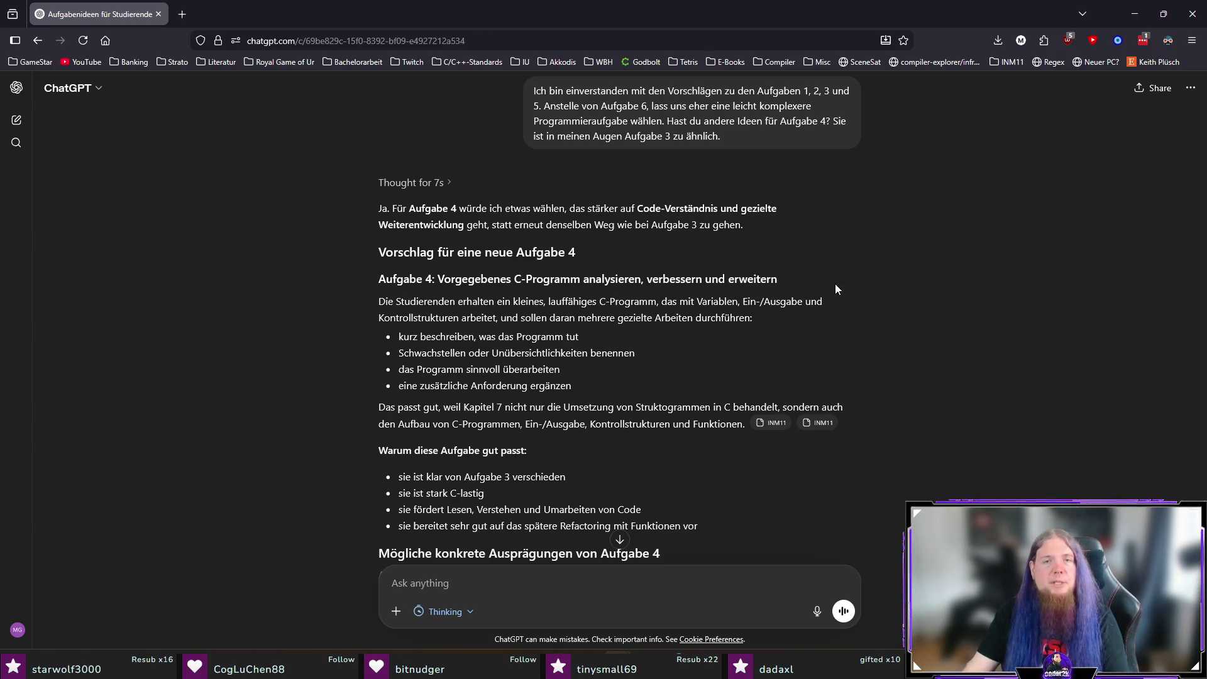
Step: Read the proposed Aufgabe 4 on analysing, improving and extending a given C program, with Variants A–C
drag(480, 302, 786, 319)
click(707, 368)
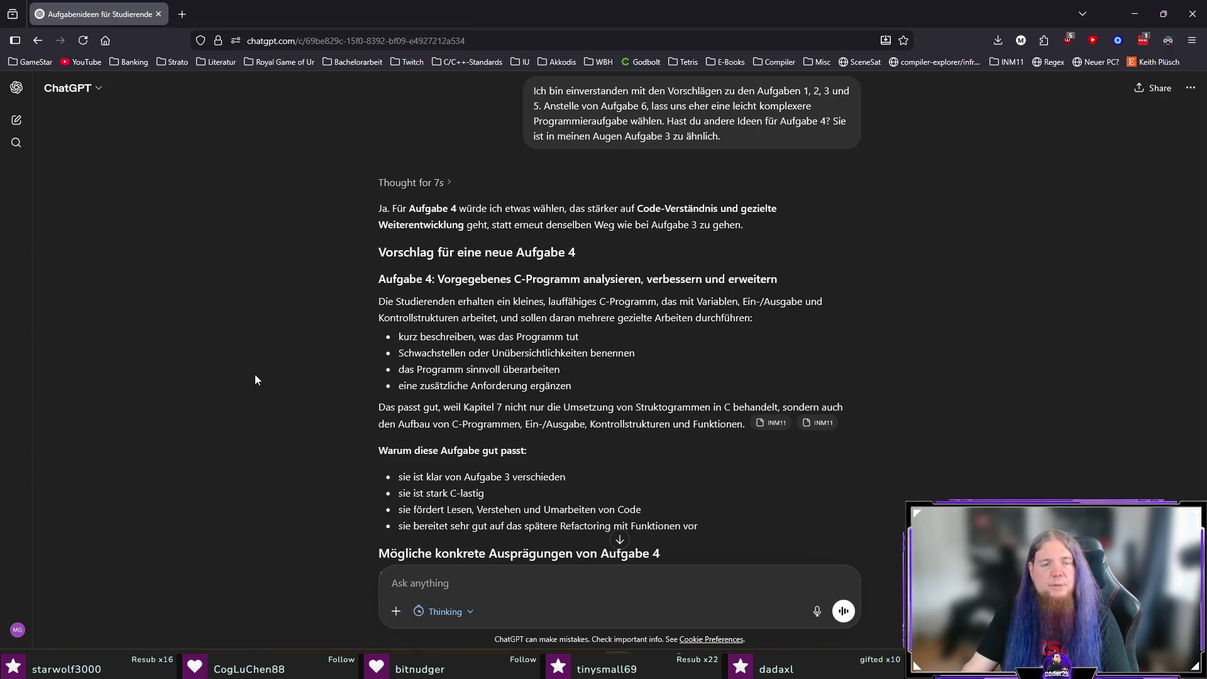
scroll(245, 380, down, 2)
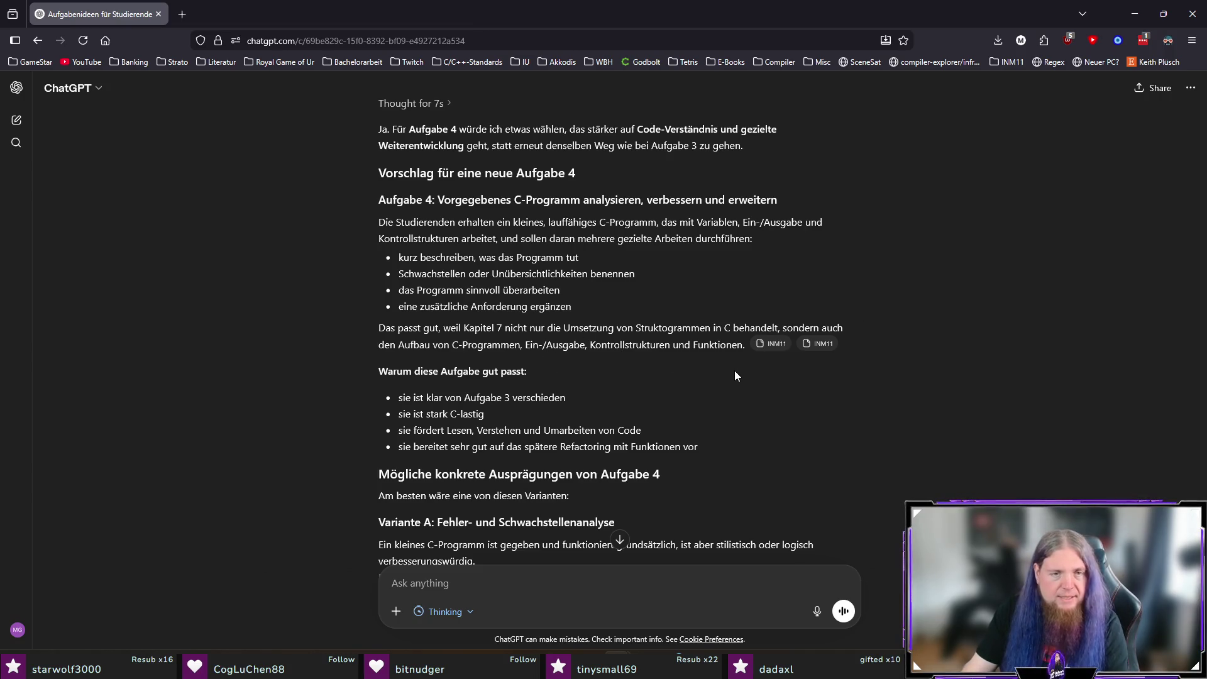
scroll(734, 371, down, 3)
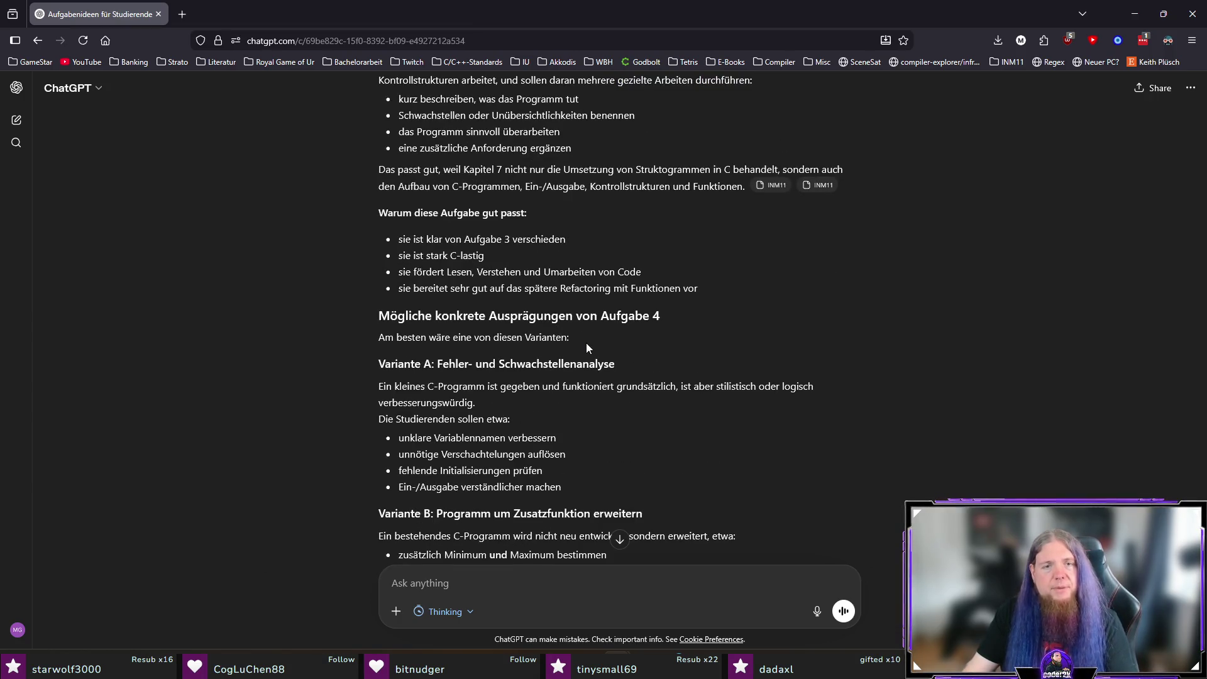
scroll(635, 363, down, 2)
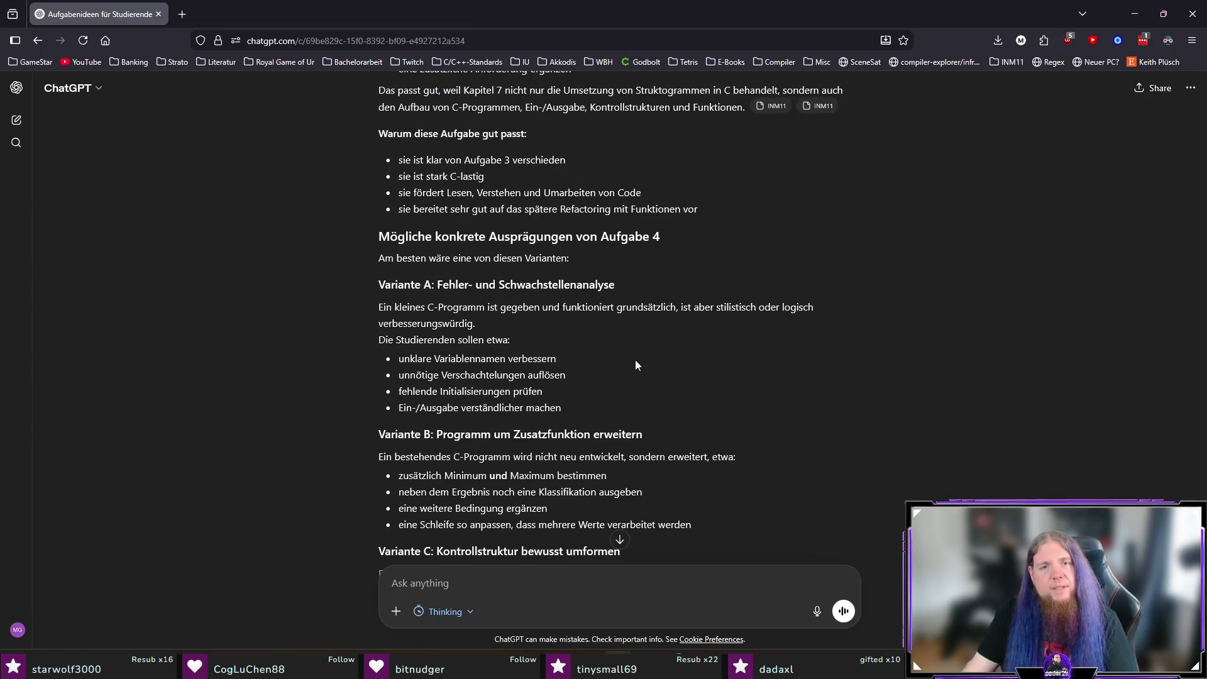
scroll(636, 361, down, 2)
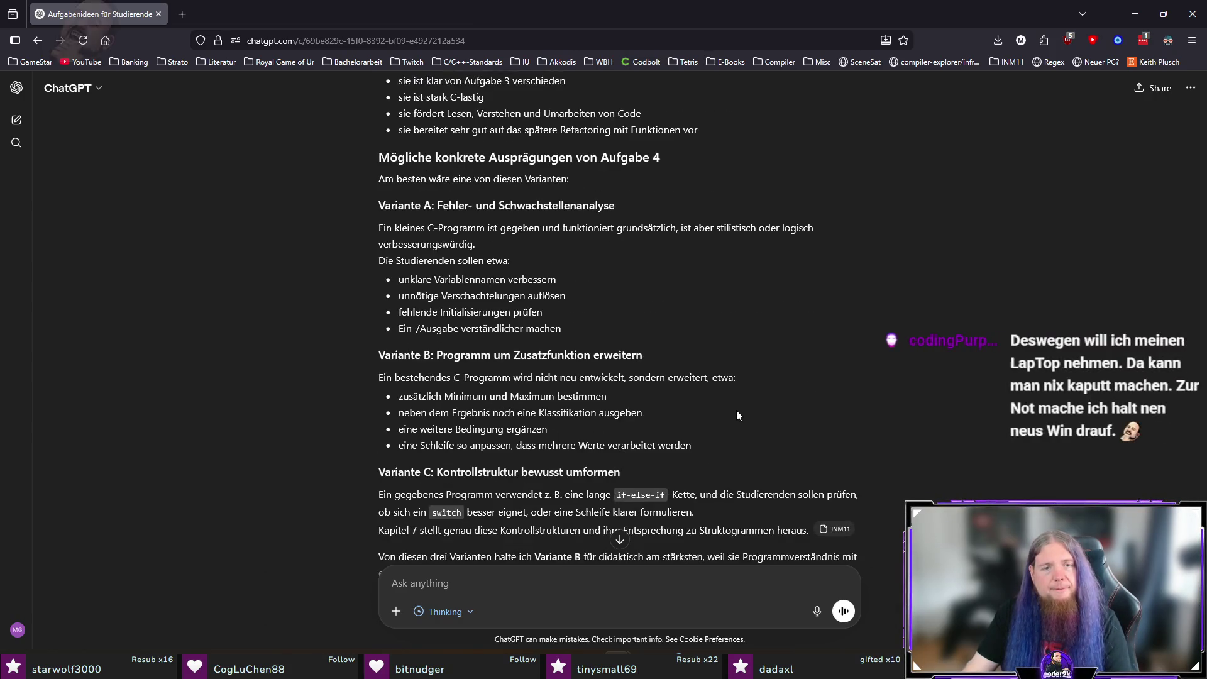
scroll(726, 421, down, 6)
scroll(754, 428, up, 15)
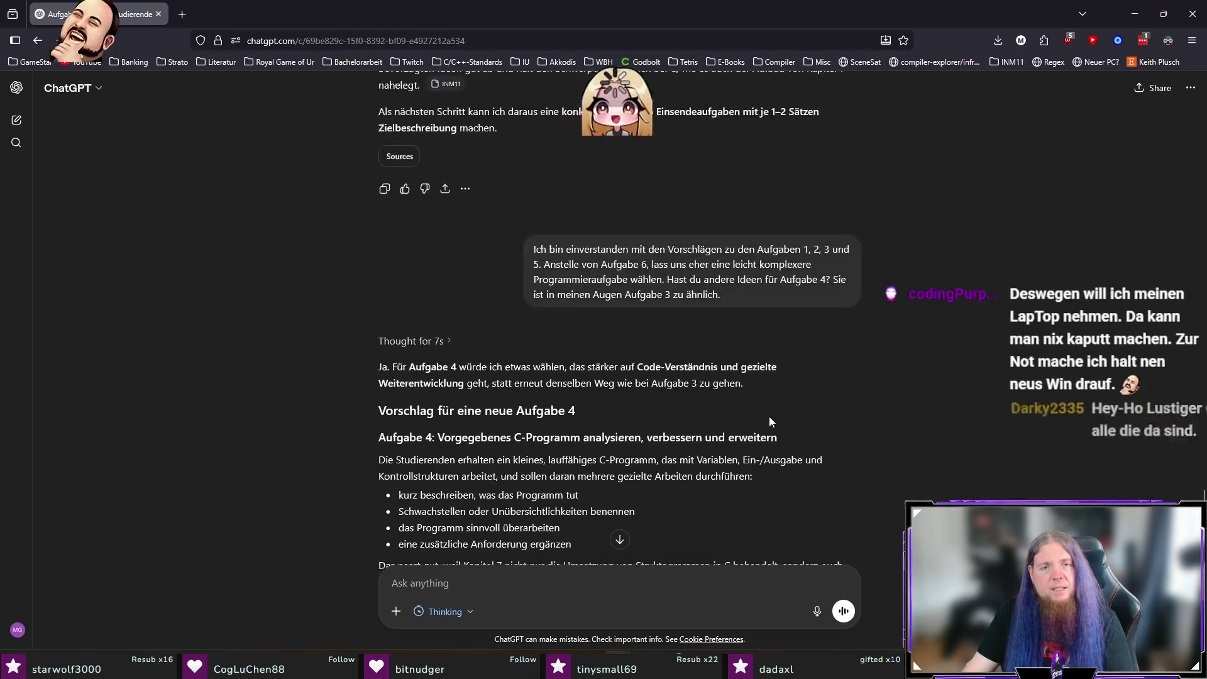
scroll(747, 437, down, 2)
Step: Draft a reply to do Aufgabe 4 as described: analyse the program, name weaknesses, revise it, add one requirement
text(Dann lass usn fü)
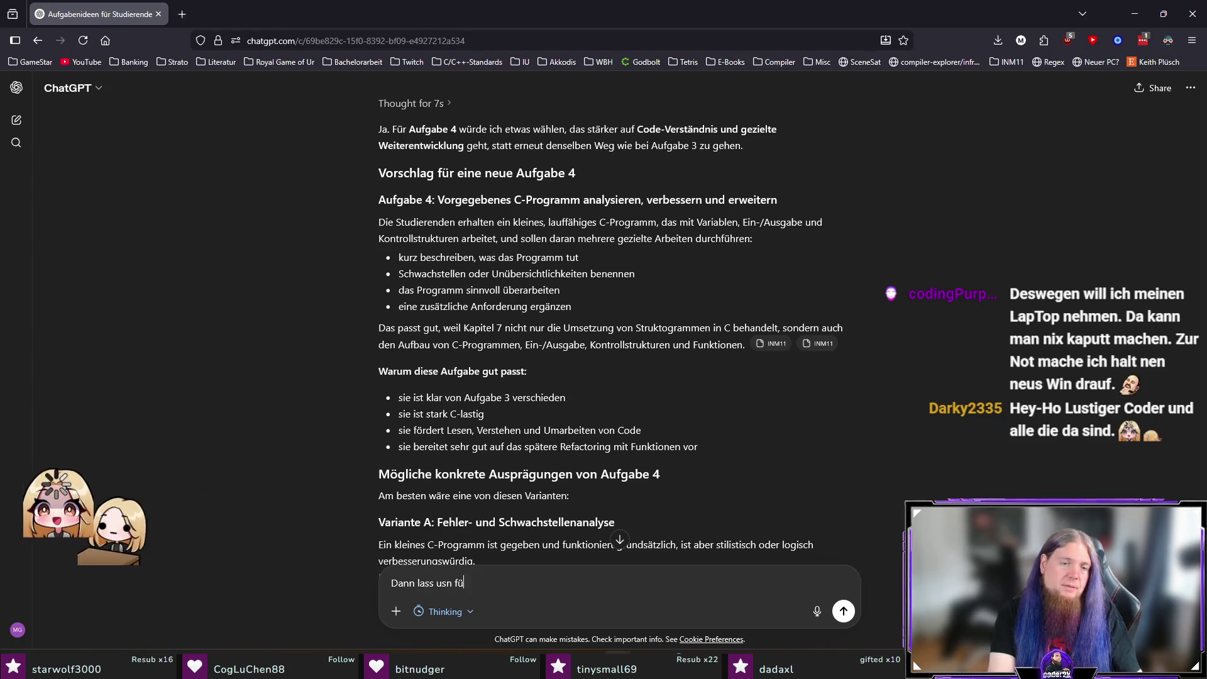
key(BackSpace)
key(BackSpace)
key(BackSpace)
key(BackSpace)
key(BackSpace)
text(ns für Aufgfa)
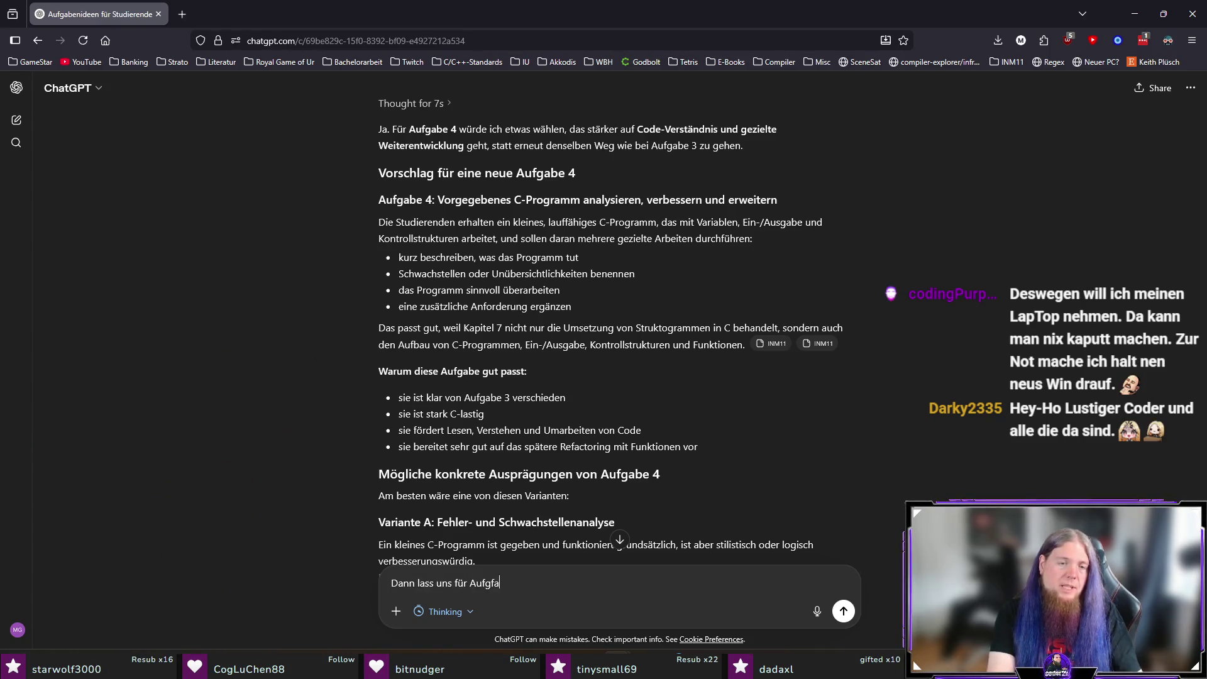
text(be 4 in et)
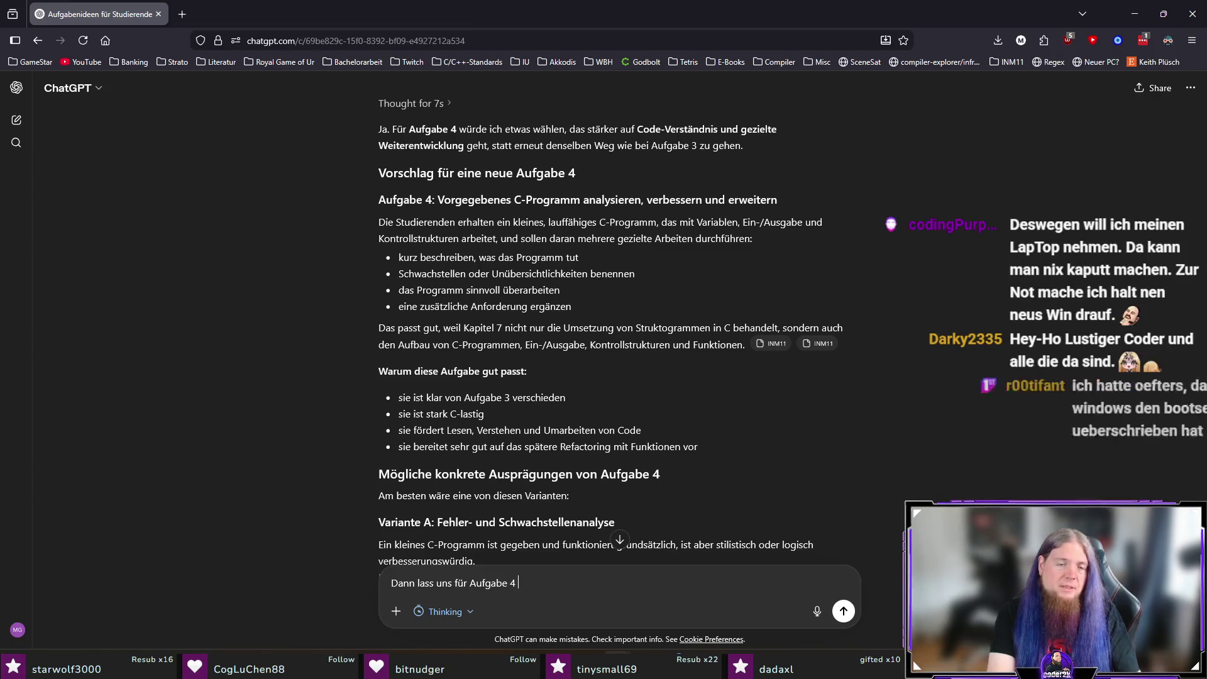
text(wa so vor)
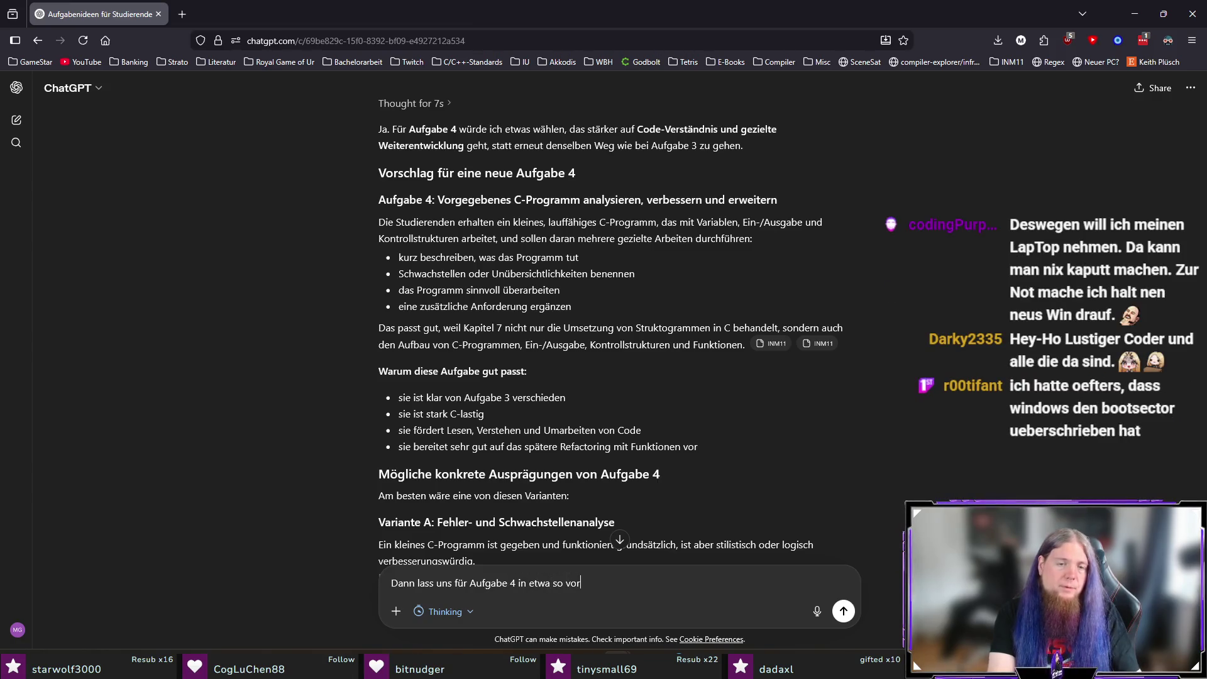
text(gehen, wie du es beschrie)
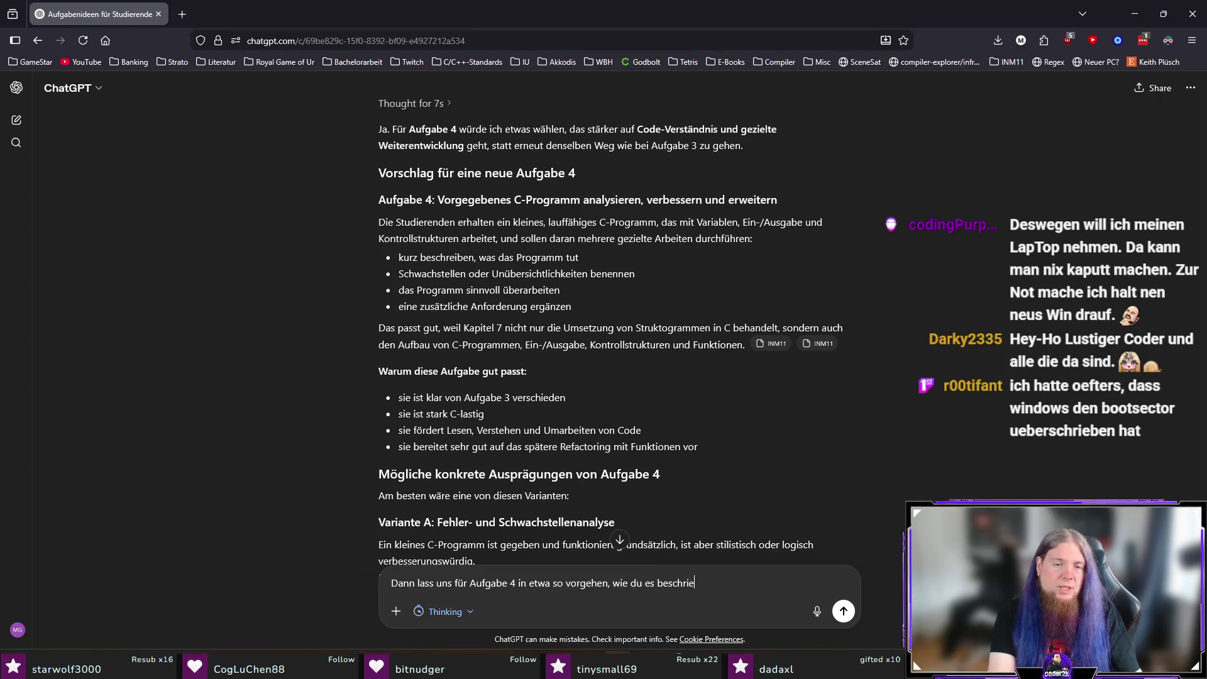
text(ben hast ()
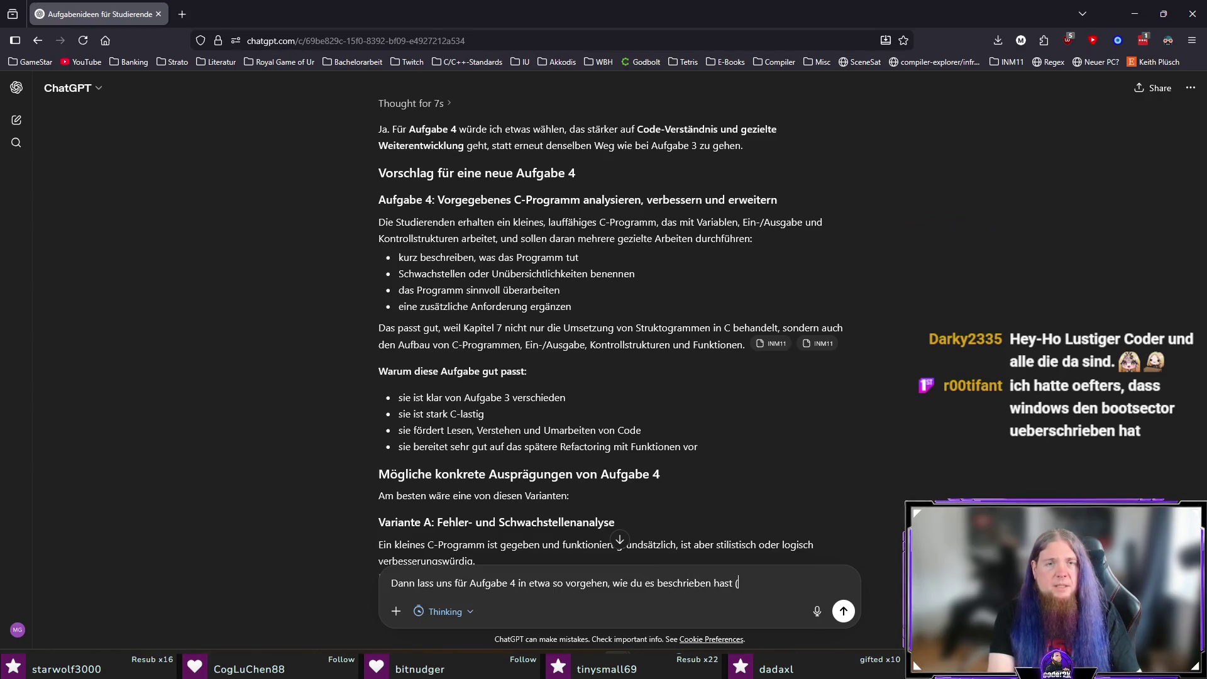
text(vorgegebenes P)
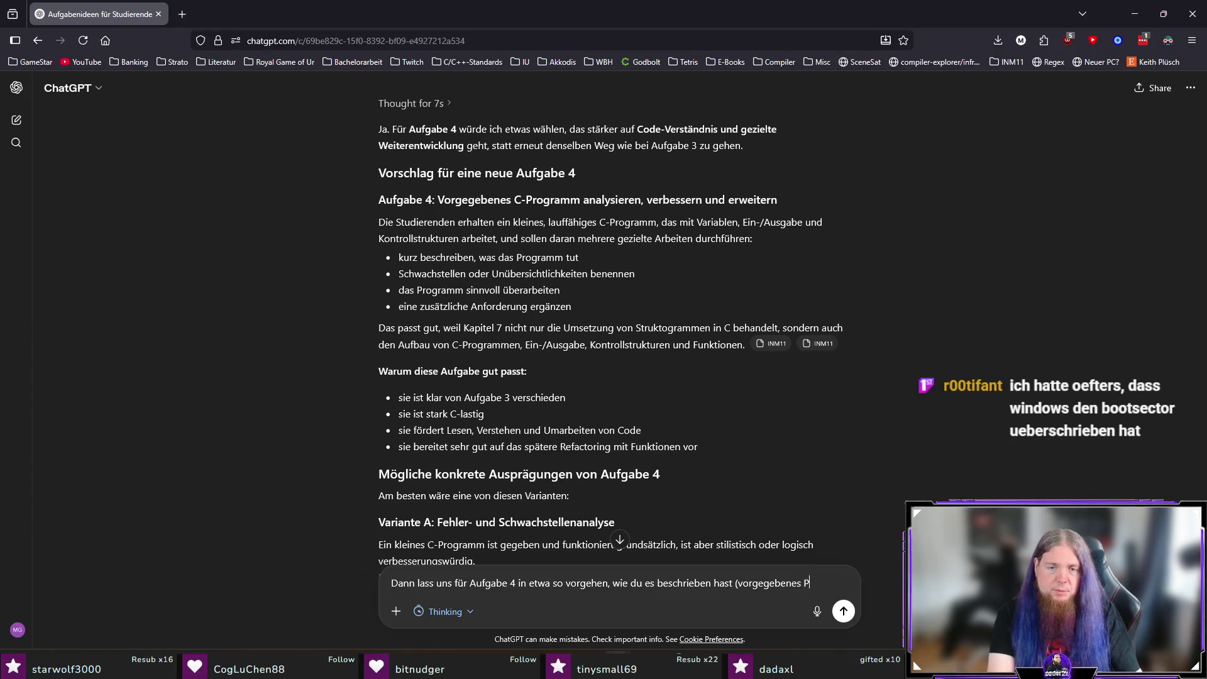
text(rogramm analysieren,)
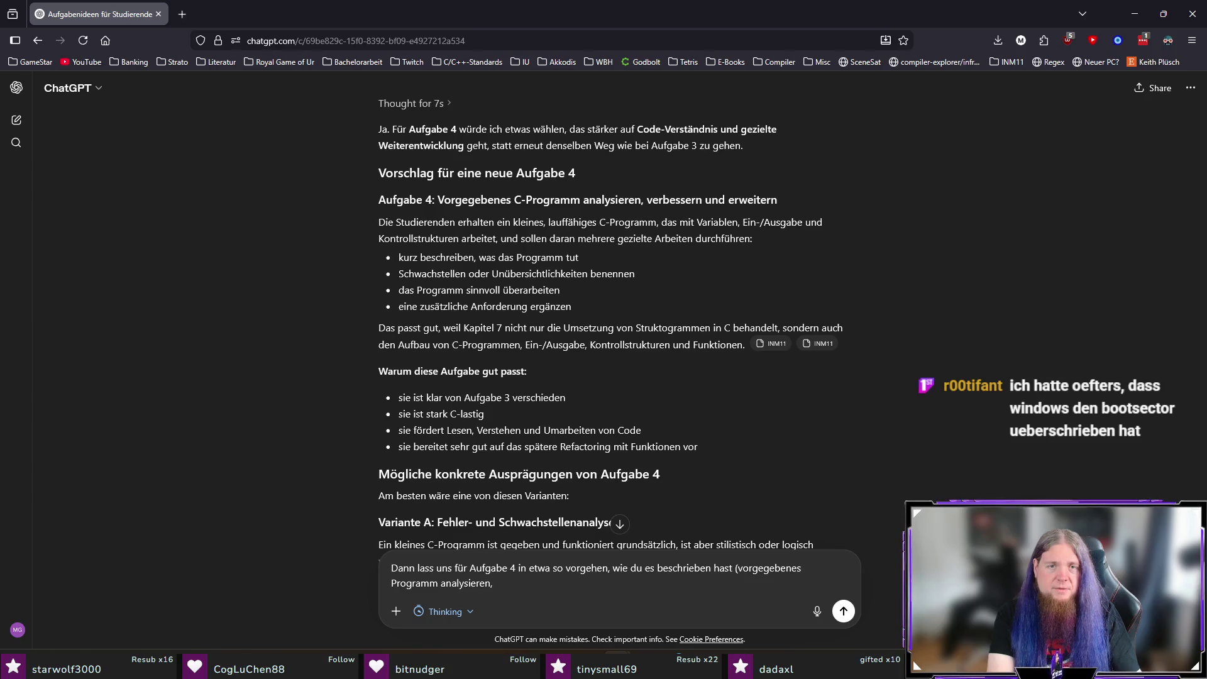
text( Schwachs)
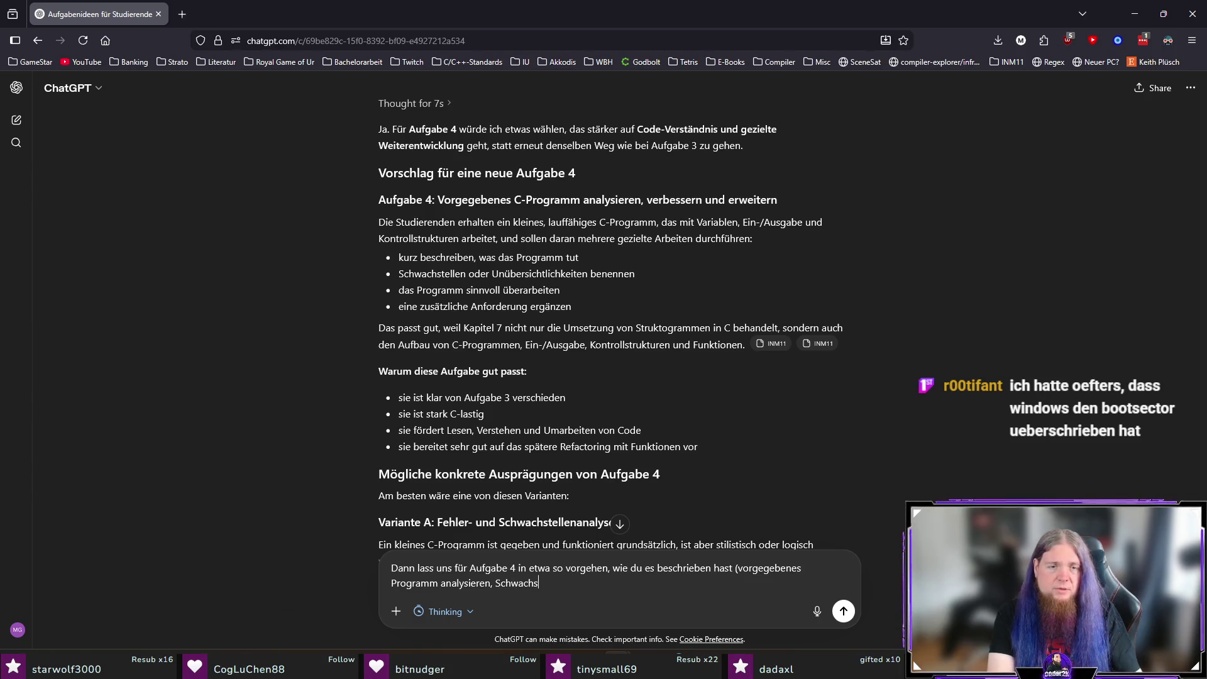
text(tellen benennen, darauf hi)
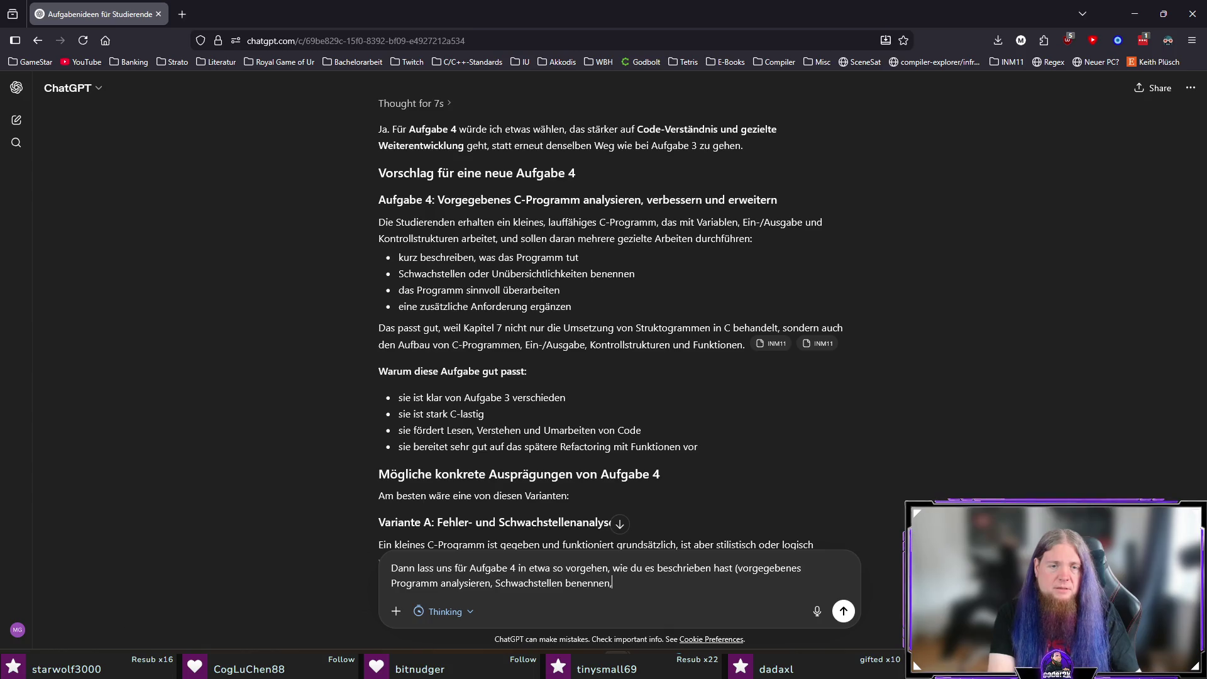
key(BackSpace)
key(BackSpace)
text(überarbeiten und eine weitere)
key(ctrl+Left)
key(Left)
text(e)
key(End)
text(AN)
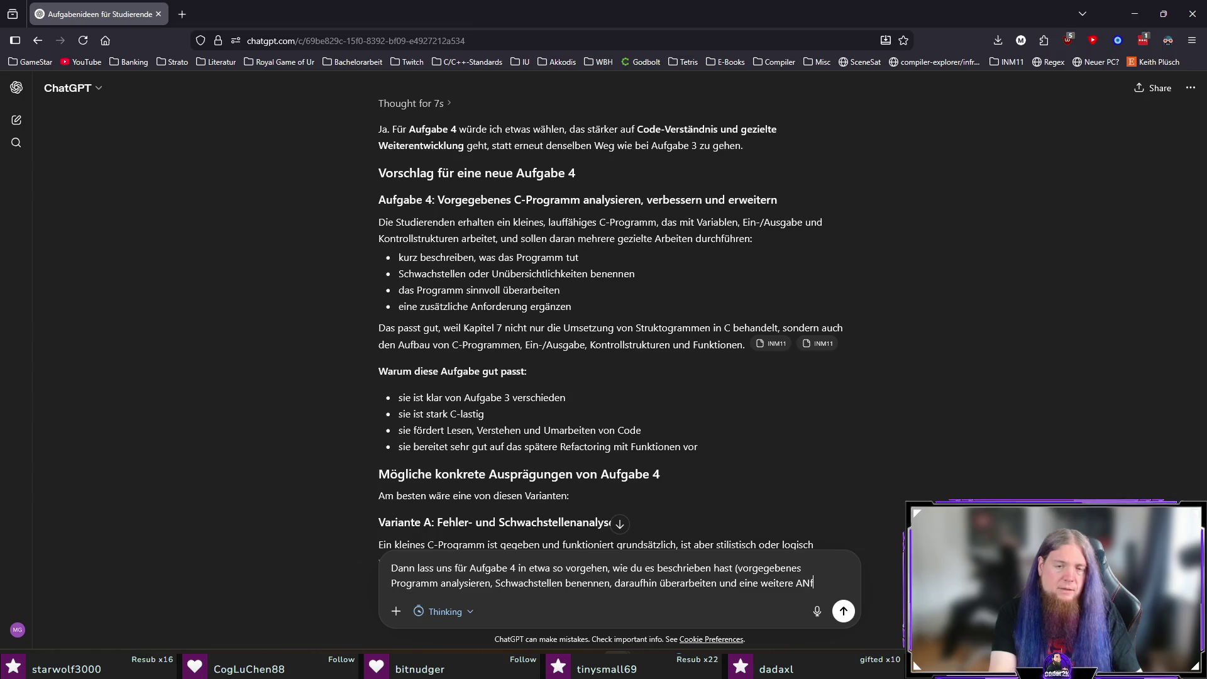
key(BackSpace)
text(nforderung umsetzen).)
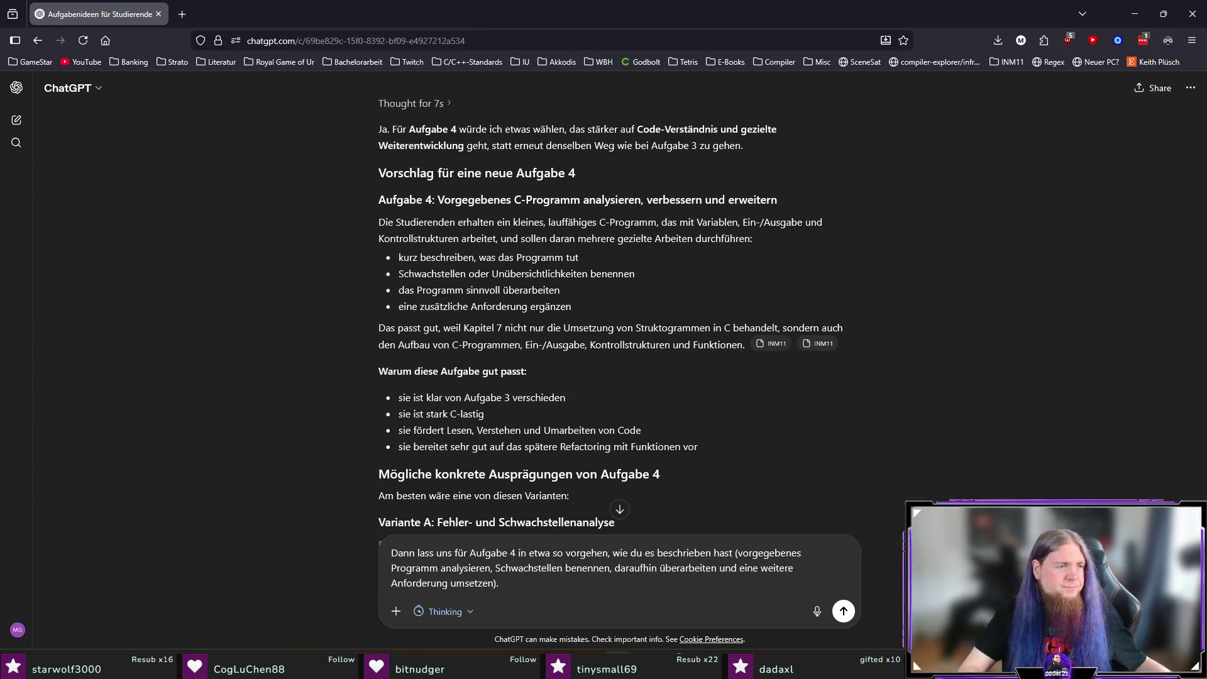